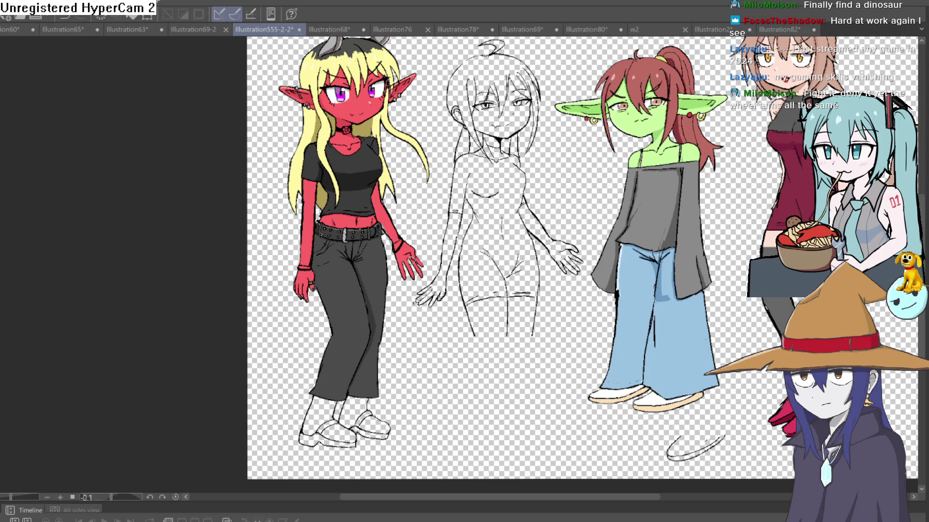
{"action": "scroll", "coordinate": [371, 415], "scroll_direction": "up", "scroll_amount": 5}
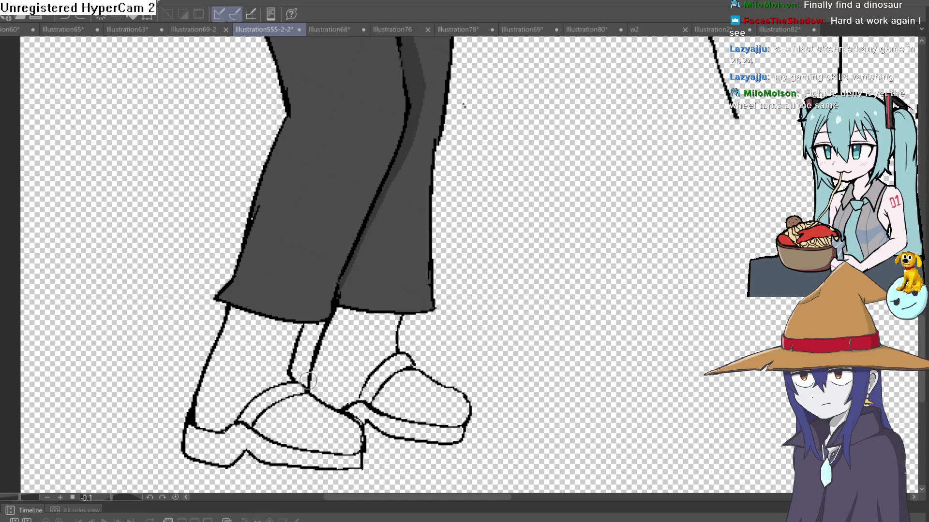
- Thicken the front boot's top outline out to both corners, undoing a stray stroke and erasure first
{"action": "left_click_drag", "start_coordinate": [403, 314], "coordinate": [399, 343]}
{"action": "key", "text": "ctrl+z"}
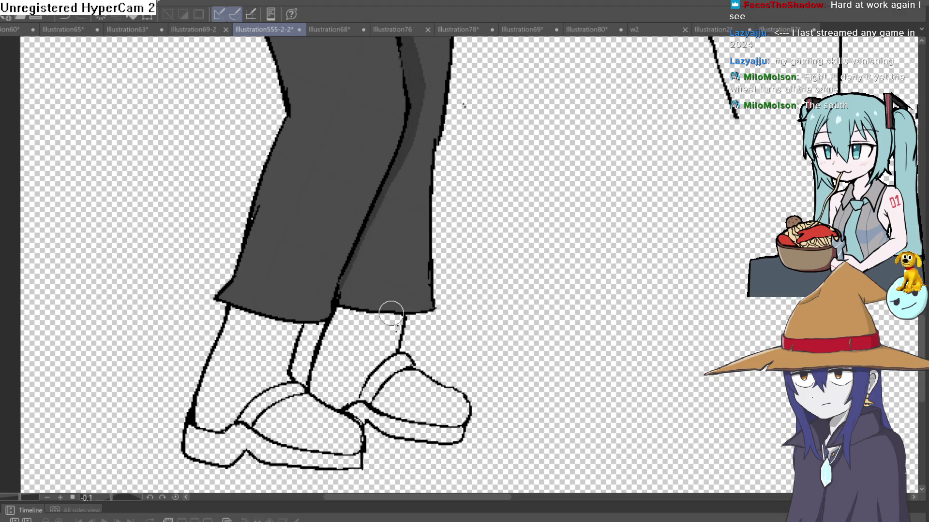
{"action": "scroll", "coordinate": [469, 288], "scroll_direction": "down", "scroll_amount": 2}
{"action": "scroll", "coordinate": [446, 353], "scroll_direction": "down", "scroll_amount": 1}
{"action": "left_click_drag", "start_coordinate": [450, 222], "coordinate": [467, 277]}
{"action": "scroll", "coordinate": [505, 325], "scroll_direction": "up", "scroll_amount": 5}
{"action": "scroll", "coordinate": [506, 326], "scroll_direction": "down", "scroll_amount": 3}
{"action": "left_click_drag", "start_coordinate": [300, 300], "coordinate": [356, 223]}
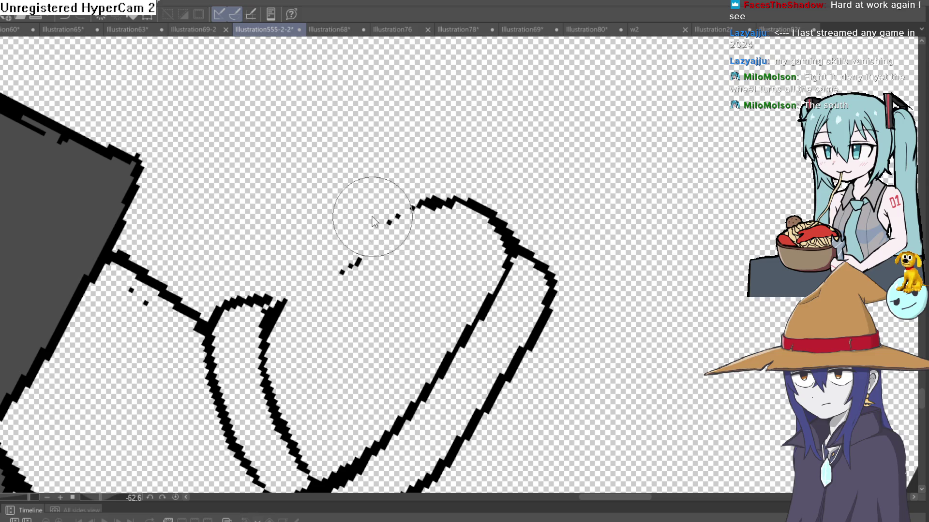
{"action": "key", "text": "ctrl+z"}
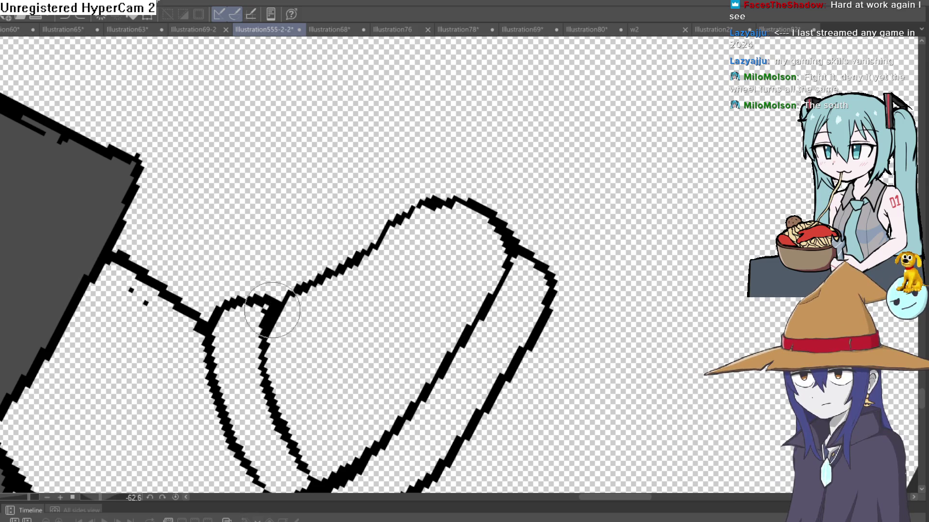
{"action": "left_click_drag", "start_coordinate": [279, 299], "coordinate": [378, 236]}
{"action": "left_click_drag", "start_coordinate": [436, 196], "coordinate": [527, 243]}
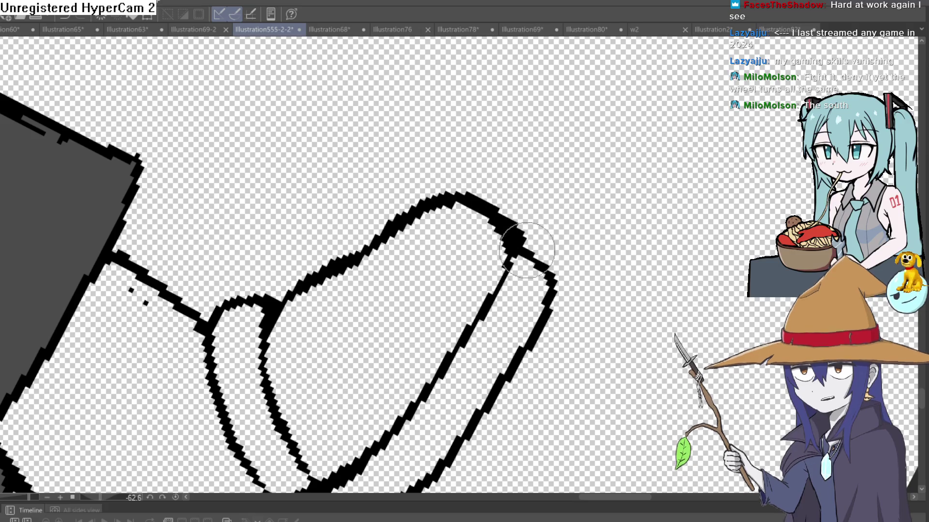
- Thicken the boot's left outline down to the corner, then return the canvas upright
{"action": "left_click_drag", "start_coordinate": [555, 294], "coordinate": [601, 316]}
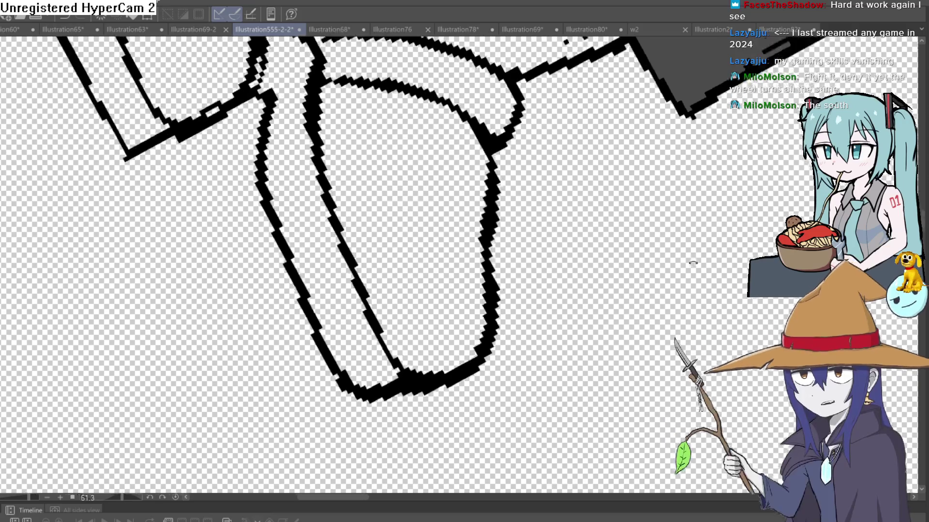
{"action": "left_click_drag", "start_coordinate": [601, 316], "coordinate": [550, 208]}
{"action": "left_click_drag", "start_coordinate": [296, 166], "coordinate": [365, 441]}
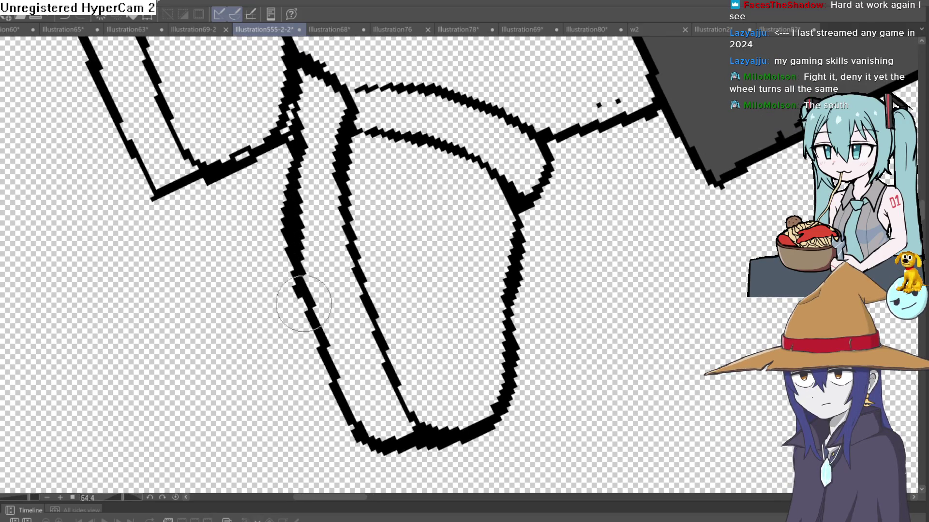
{"action": "left_click_drag", "start_coordinate": [495, 220], "coordinate": [440, 138]}
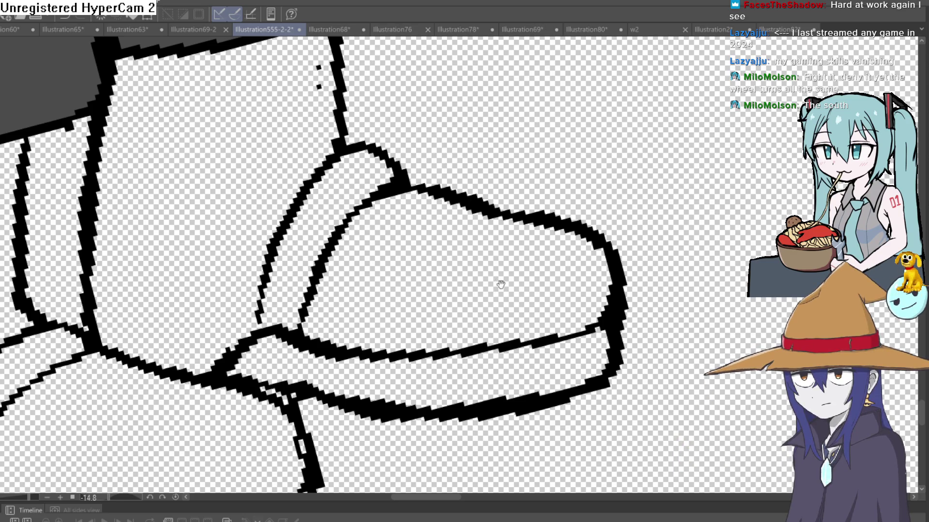
{"action": "scroll", "coordinate": [500, 288], "scroll_direction": "down", "scroll_amount": 3}
{"action": "mouse_move", "coordinate": [499, 288]}
{"action": "left_mouse_down"}
{"action": "mouse_move", "coordinate": [465, 200]}
{"action": "mouse_move", "coordinate": [330, 357]}
{"action": "mouse_move", "coordinate": [332, 330]}
{"action": "mouse_move", "coordinate": [269, 391]}
{"action": "left_mouse_up"}
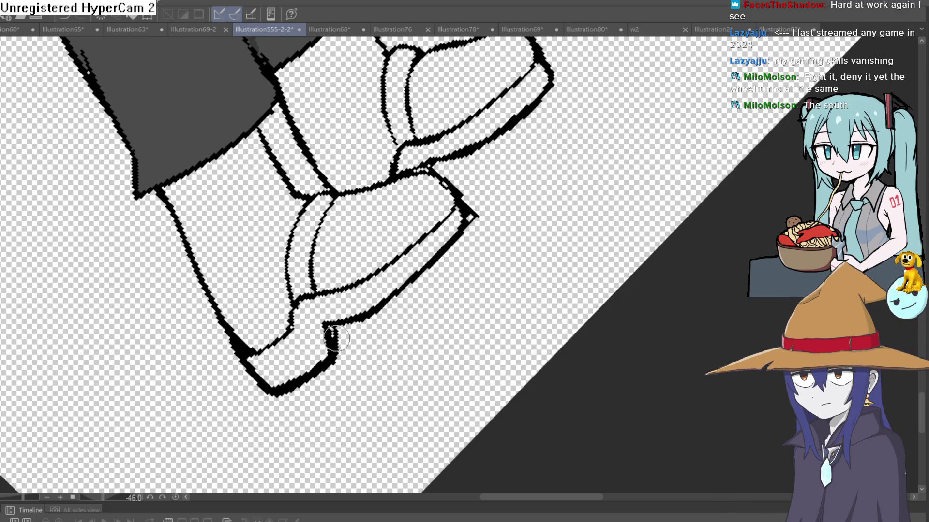
{"action": "mouse_move", "coordinate": [398, 267]}
{"action": "left_mouse_down"}
{"action": "mouse_move", "coordinate": [523, 170]}
{"action": "mouse_move", "coordinate": [583, 193]}
{"action": "mouse_move", "coordinate": [697, 175]}
{"action": "left_mouse_up"}
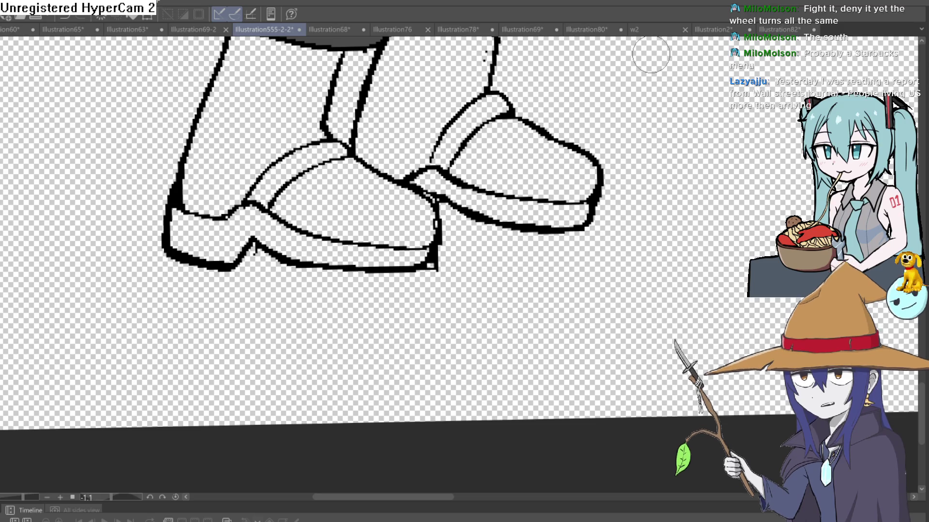
{"action": "scroll", "coordinate": [651, 56], "scroll_direction": "up", "scroll_amount": 1}
{"action": "scroll", "coordinate": [651, 55], "scroll_direction": "up", "scroll_amount": 1}
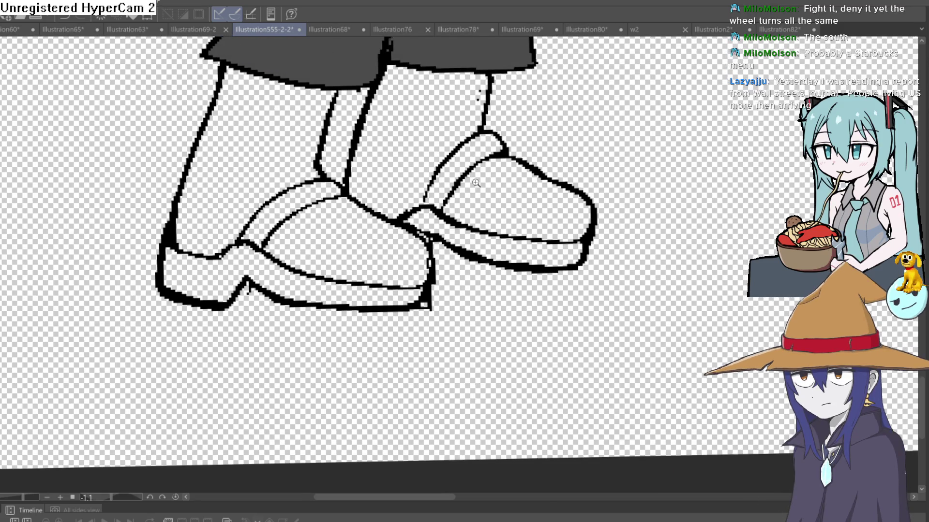
{"action": "scroll", "coordinate": [469, 181], "scroll_direction": "down", "scroll_amount": 3}
{"action": "scroll", "coordinate": [469, 182], "scroll_direction": "down", "scroll_amount": 2}
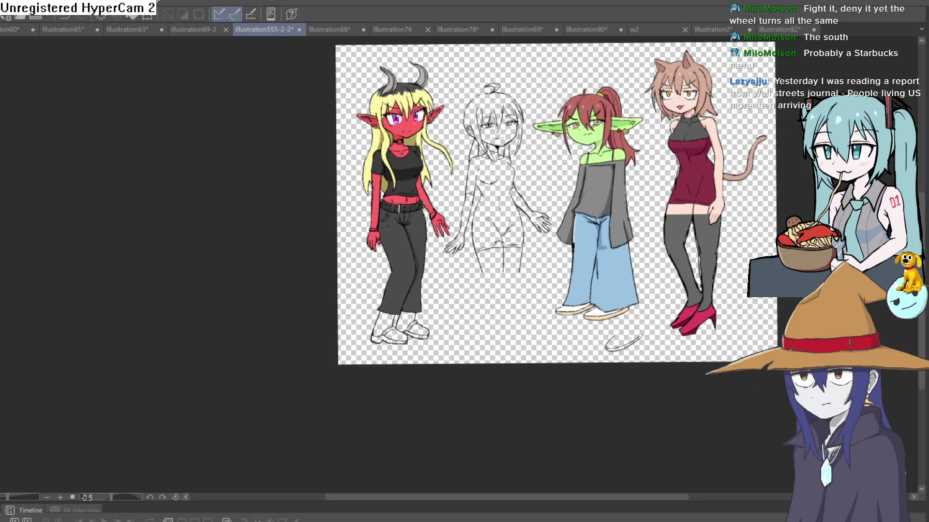
- Darken the right trouser edge down to the hem and erase the stray line beside it
{"action": "key", "text": "minus"}
{"action": "scroll", "coordinate": [437, 273], "scroll_direction": "up", "scroll_amount": 5}
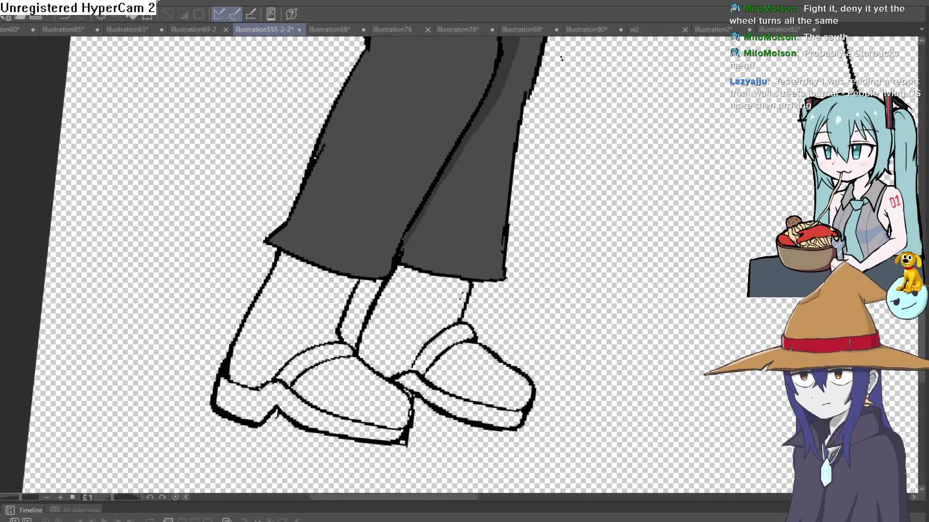
{"action": "scroll", "coordinate": [528, 181], "scroll_direction": "down", "scroll_amount": 2}
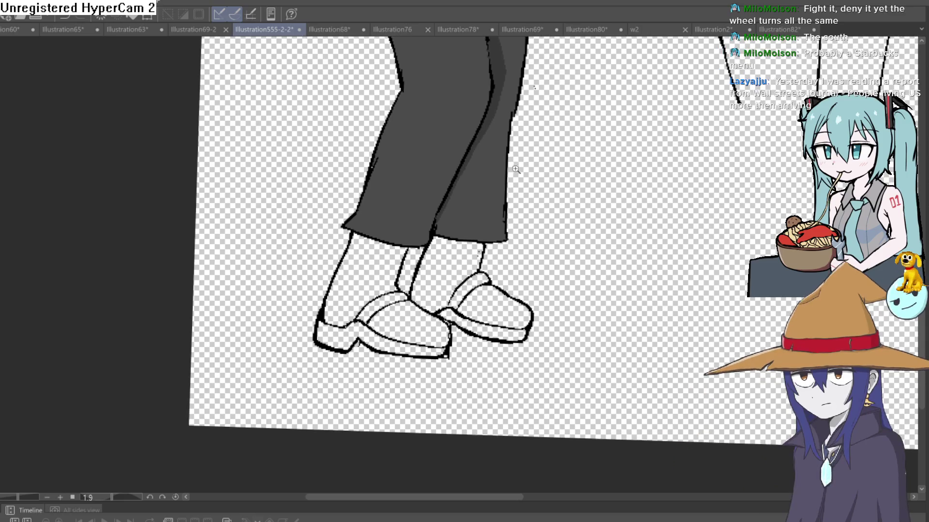
{"action": "scroll", "coordinate": [518, 169], "scroll_direction": "up", "scroll_amount": 2}
{"action": "left_click_drag", "start_coordinate": [498, 142], "coordinate": [487, 259]}
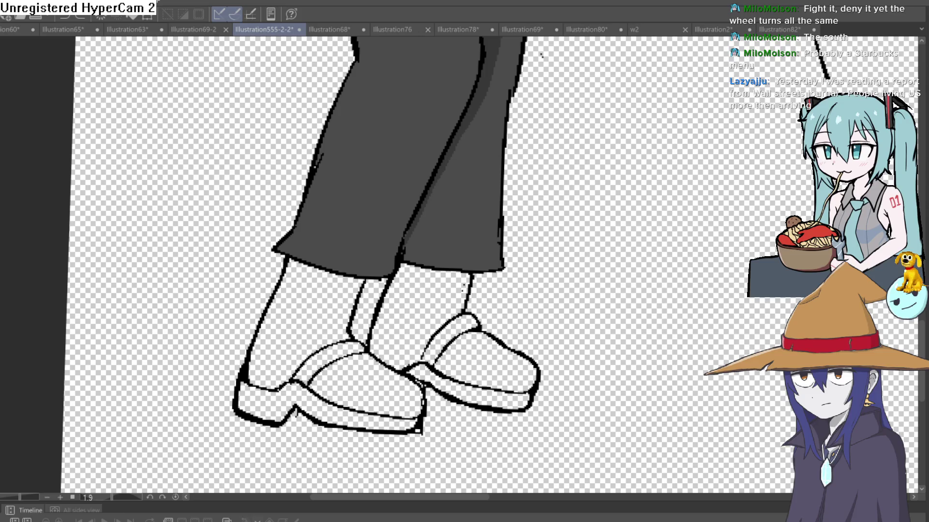
{"action": "scroll", "coordinate": [472, 172], "scroll_direction": "up", "scroll_amount": 2}
{"action": "scroll", "coordinate": [489, 119], "scroll_direction": "up", "scroll_amount": 1}
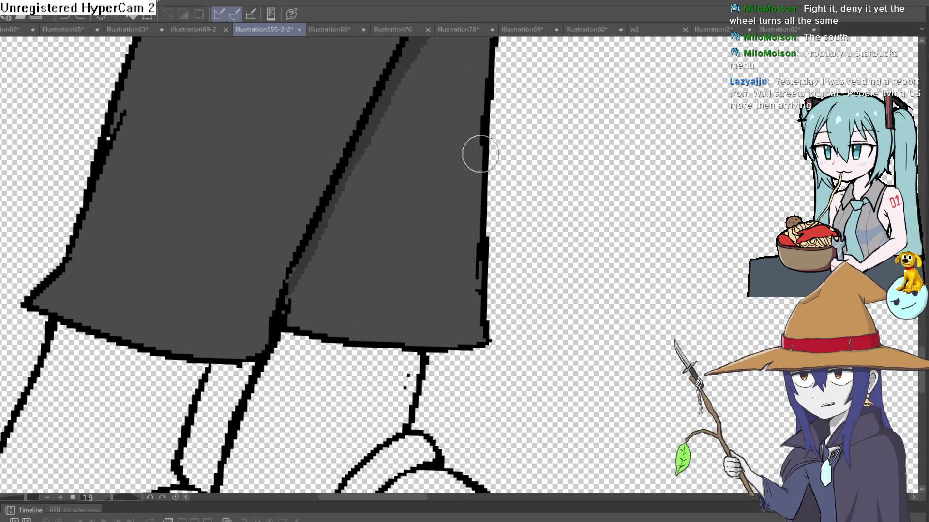
{"action": "left_click_drag", "start_coordinate": [484, 129], "coordinate": [430, 341]}
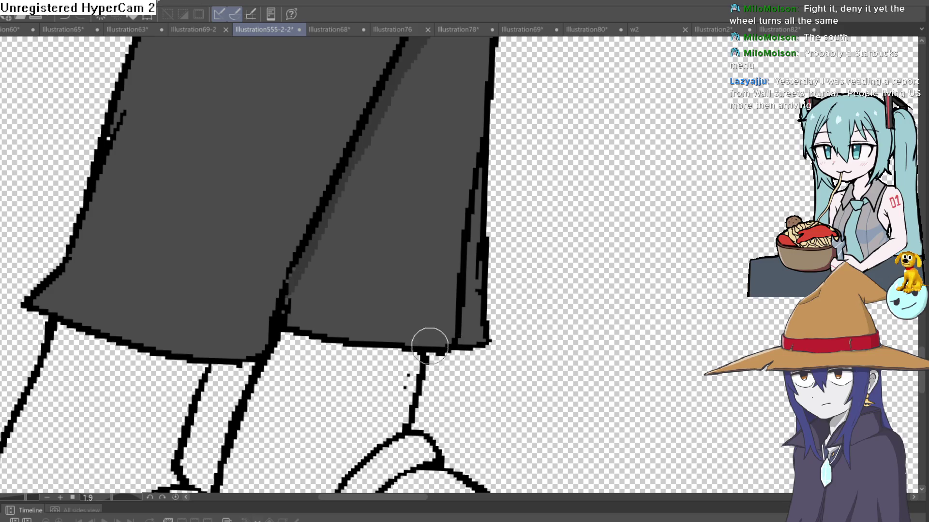
{"action": "left_click_drag", "start_coordinate": [473, 265], "coordinate": [487, 145]}
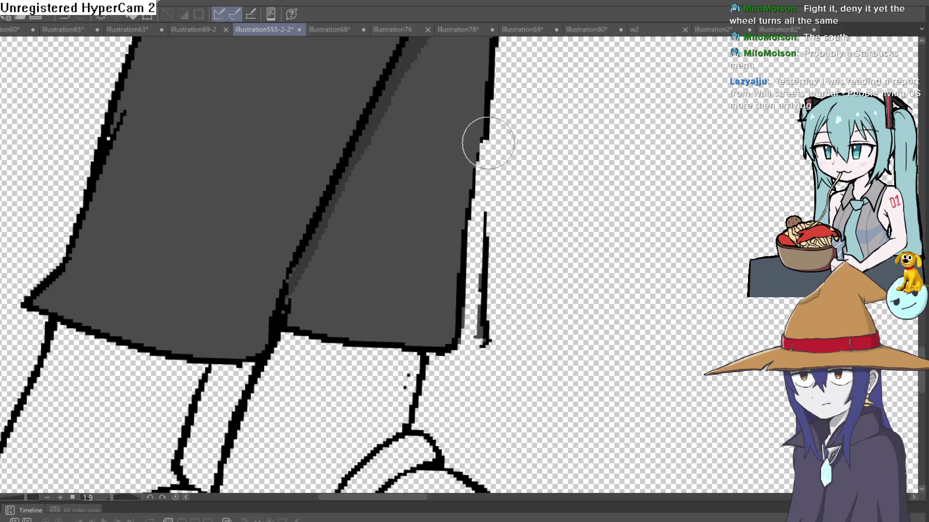
{"action": "left_click_drag", "start_coordinate": [500, 102], "coordinate": [491, 335]}
{"action": "scroll", "coordinate": [518, 284], "scroll_direction": "down", "scroll_amount": 3}
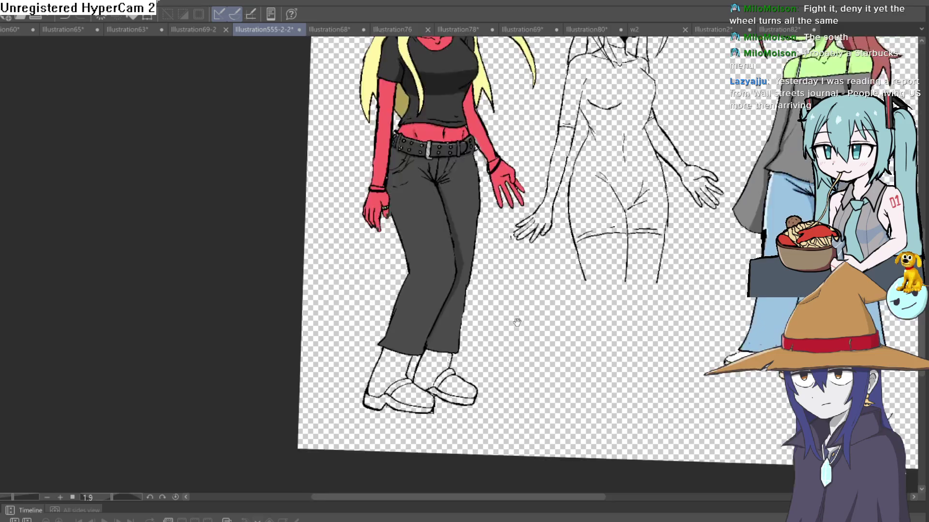
{"action": "scroll", "coordinate": [508, 254], "scroll_direction": "down", "scroll_amount": 3}
{"action": "scroll", "coordinate": [583, 220], "scroll_direction": "up", "scroll_amount": 1}
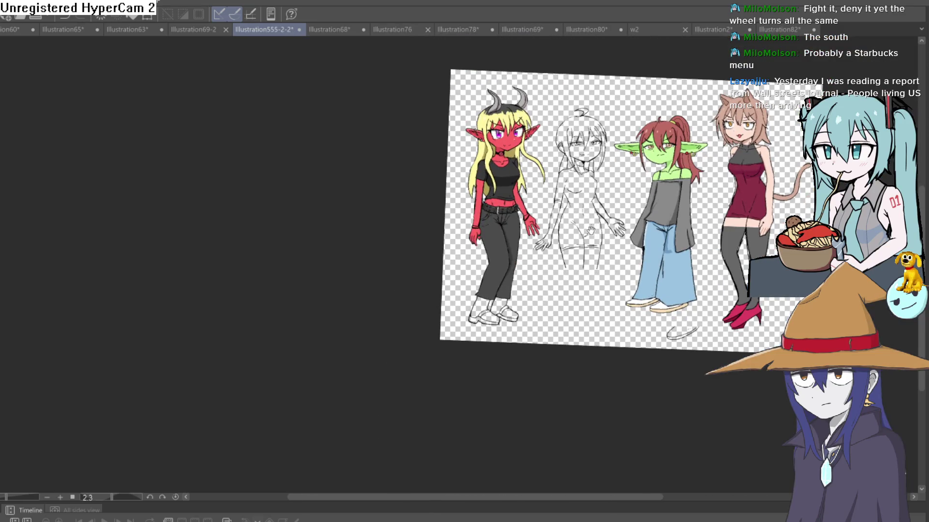
- Reframe the view on the red figure's legs and boots with the canvas level
{"action": "left_click_drag", "start_coordinate": [591, 229], "coordinate": [565, 229]}
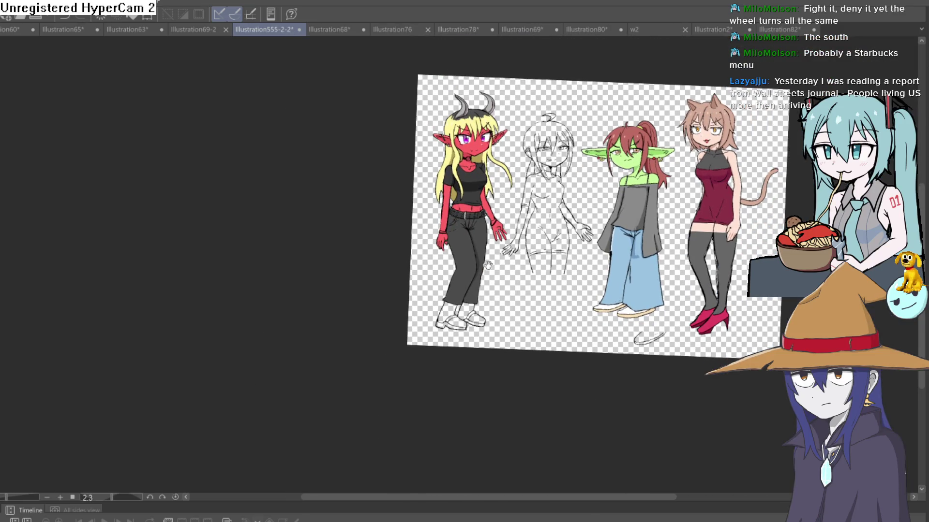
{"action": "scroll", "coordinate": [491, 264], "scroll_direction": "up", "scroll_amount": 3}
{"action": "mouse_move", "coordinate": [503, 259]}
{"action": "left_mouse_down"}
{"action": "mouse_move", "coordinate": [509, 234]}
{"action": "mouse_move", "coordinate": [491, 308]}
{"action": "left_mouse_up"}
{"action": "scroll", "coordinate": [454, 229], "scroll_direction": "down", "scroll_amount": 1}
{"action": "scroll", "coordinate": [441, 255], "scroll_direction": "down", "scroll_amount": 1}
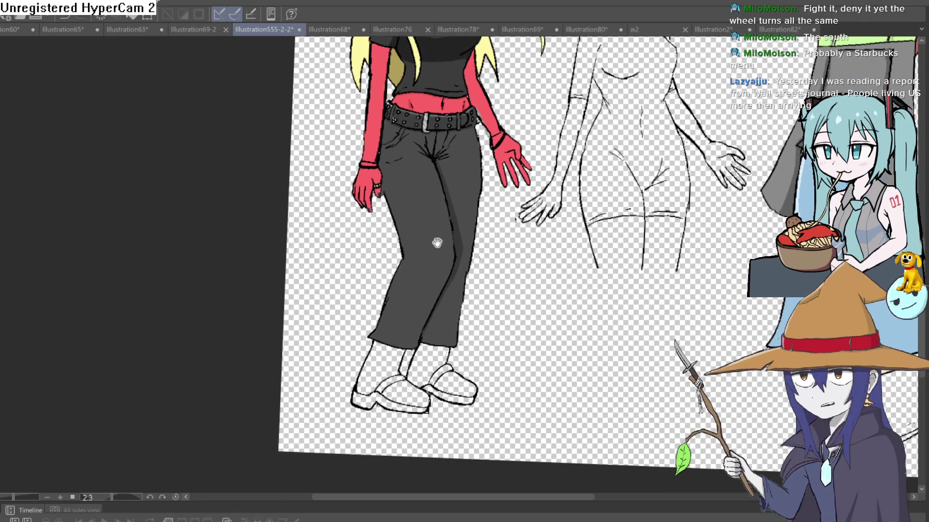
{"action": "scroll", "coordinate": [435, 244], "scroll_direction": "down", "scroll_amount": 1}
{"action": "scroll", "coordinate": [421, 249], "scroll_direction": "down", "scroll_amount": 1}
{"action": "scroll", "coordinate": [428, 221], "scroll_direction": "down", "scroll_amount": 1}
{"action": "scroll", "coordinate": [439, 214], "scroll_direction": "up", "scroll_amount": 1}
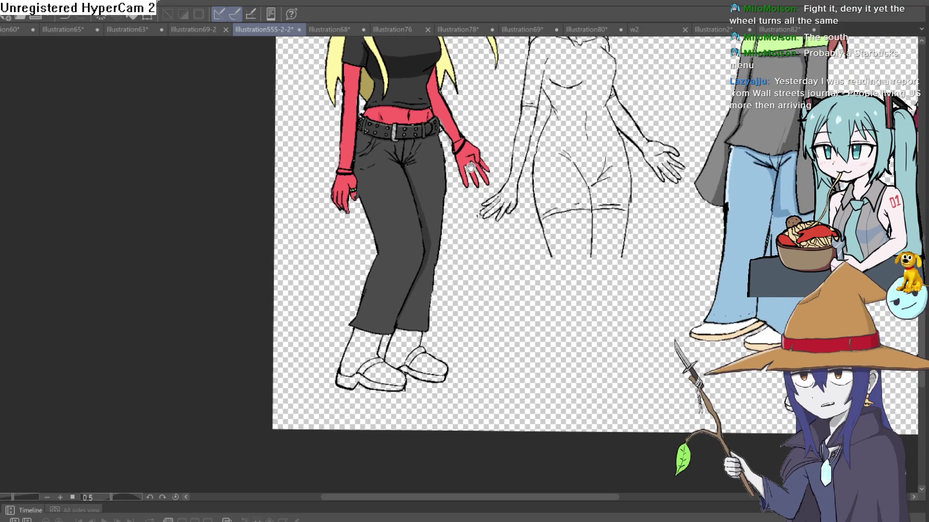
{"action": "scroll", "coordinate": [450, 207], "scroll_direction": "up", "scroll_amount": 1}
{"action": "scroll", "coordinate": [446, 156], "scroll_direction": "up", "scroll_amount": 1}
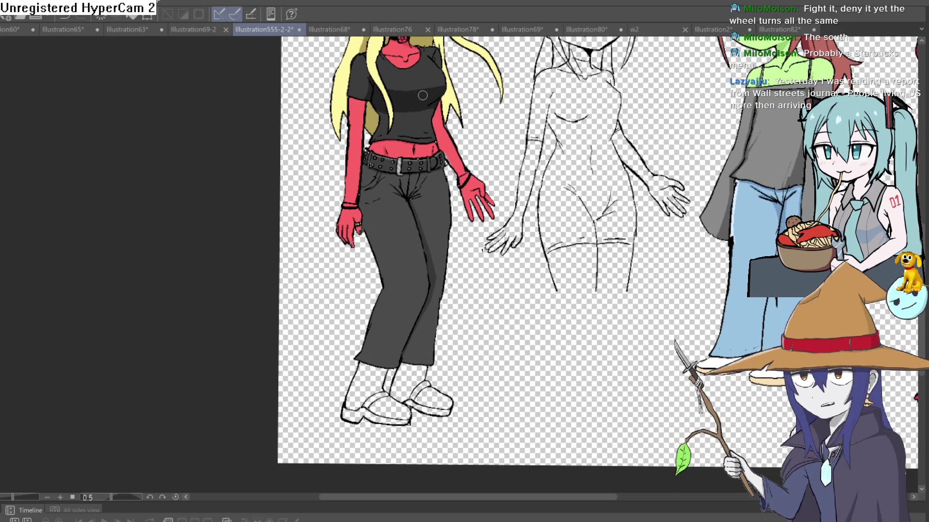
{"action": "left_click_drag", "start_coordinate": [451, 261], "coordinate": [451, 170]}
{"action": "scroll", "coordinate": [480, 212], "scroll_direction": "up", "scroll_amount": 3}
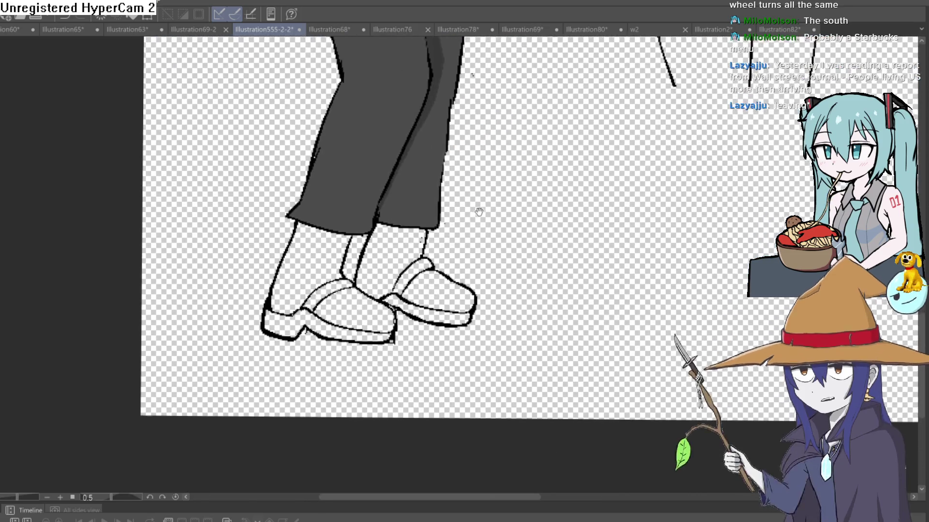
{"action": "scroll", "coordinate": [479, 212], "scroll_direction": "down", "scroll_amount": 3}
{"action": "scroll", "coordinate": [479, 212], "scroll_direction": "down", "scroll_amount": 2}
{"action": "scroll", "coordinate": [449, 312], "scroll_direction": "up", "scroll_amount": 1}
{"action": "scroll", "coordinate": [450, 312], "scroll_direction": "up", "scroll_amount": 1}
{"action": "mouse_move", "coordinate": [449, 313]}
{"action": "left_mouse_down"}
{"action": "mouse_move", "coordinate": [470, 261]}
{"action": "mouse_move", "coordinate": [480, 187]}
{"action": "left_mouse_up"}
{"action": "scroll", "coordinate": [469, 259], "scroll_direction": "up", "scroll_amount": 2}
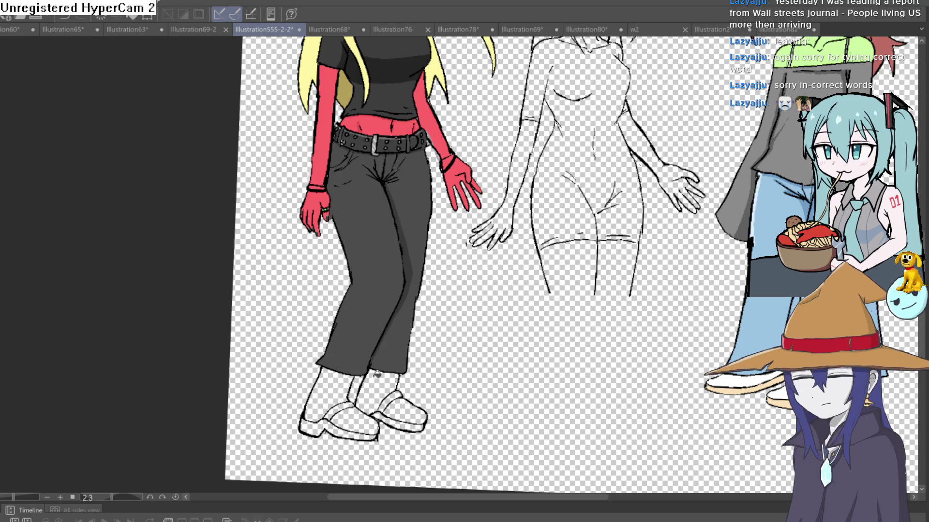
- Fill both boots grey with darker soles, closing the white gaps in the right boot
{"action": "left_click_drag", "start_coordinate": [320, 374], "coordinate": [363, 428]}
{"action": "left_click_drag", "start_coordinate": [363, 374], "coordinate": [399, 407]}
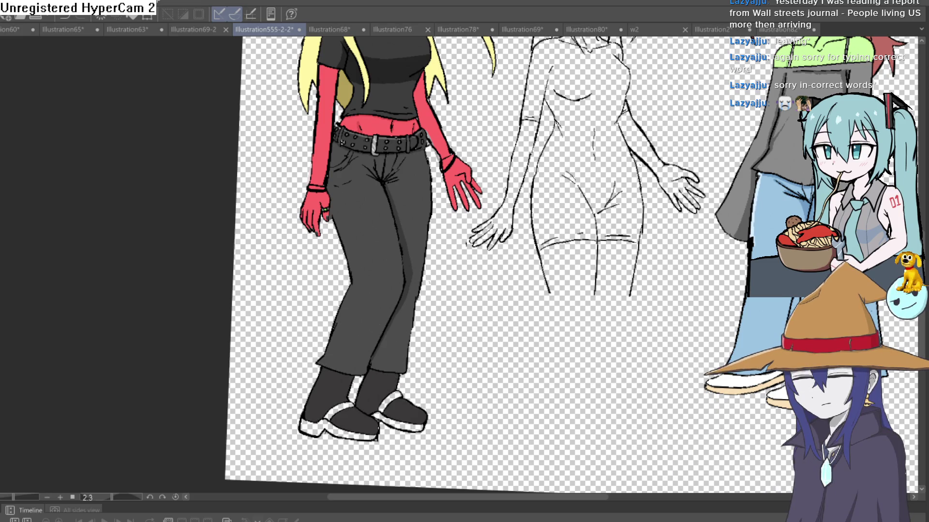
{"action": "left_click", "coordinate": [343, 386]}
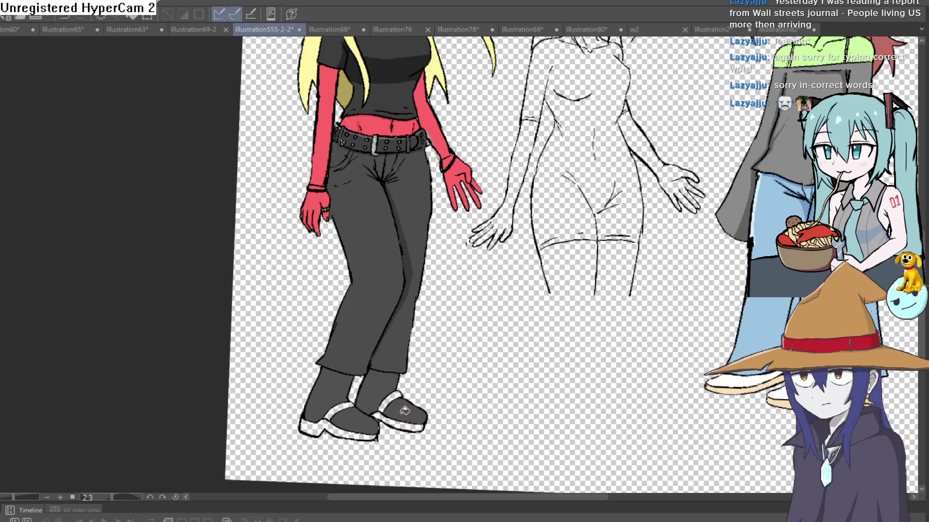
{"action": "left_click_drag", "start_coordinate": [449, 382], "coordinate": [427, 339]}
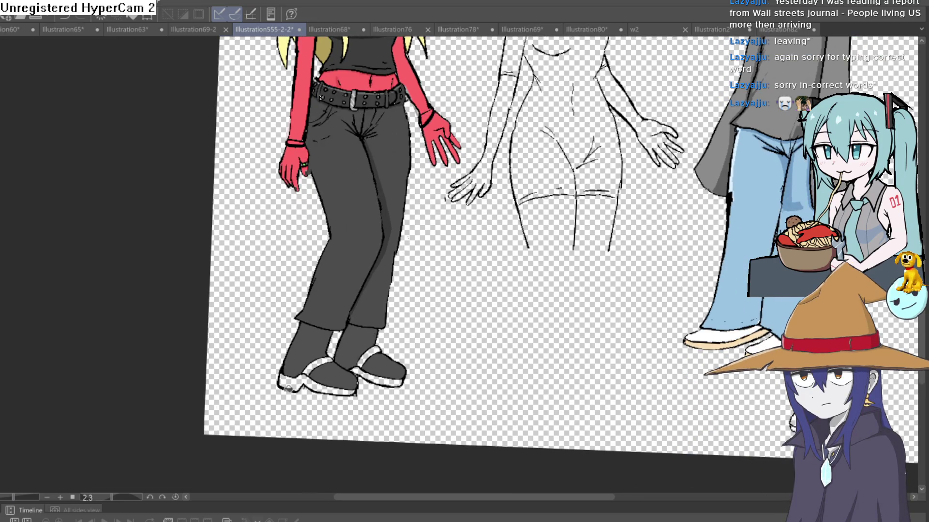
{"action": "scroll", "coordinate": [267, 393], "scroll_direction": "up", "scroll_amount": 5}
{"action": "left_click", "coordinate": [322, 359]}
{"action": "left_click", "coordinate": [562, 252]}
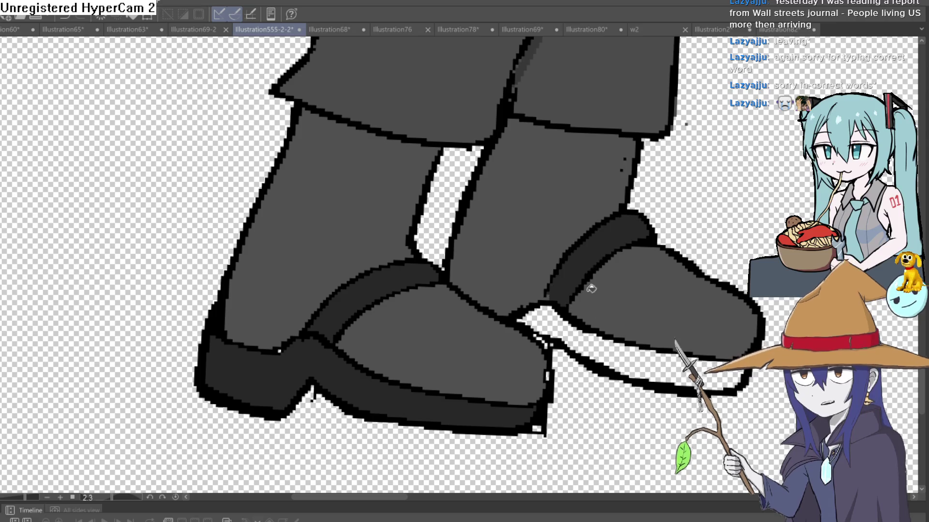
{"action": "left_click", "coordinate": [595, 356]}
{"action": "left_click", "coordinate": [537, 319]}
{"action": "scroll", "coordinate": [713, 228], "scroll_direction": "down", "scroll_amount": 2}
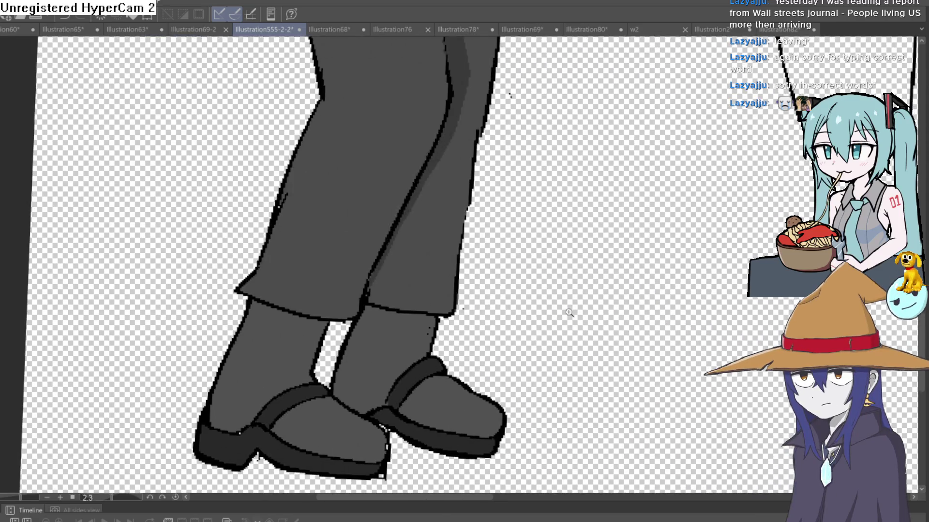
{"action": "scroll", "coordinate": [712, 228], "scroll_direction": "down", "scroll_amount": 3}
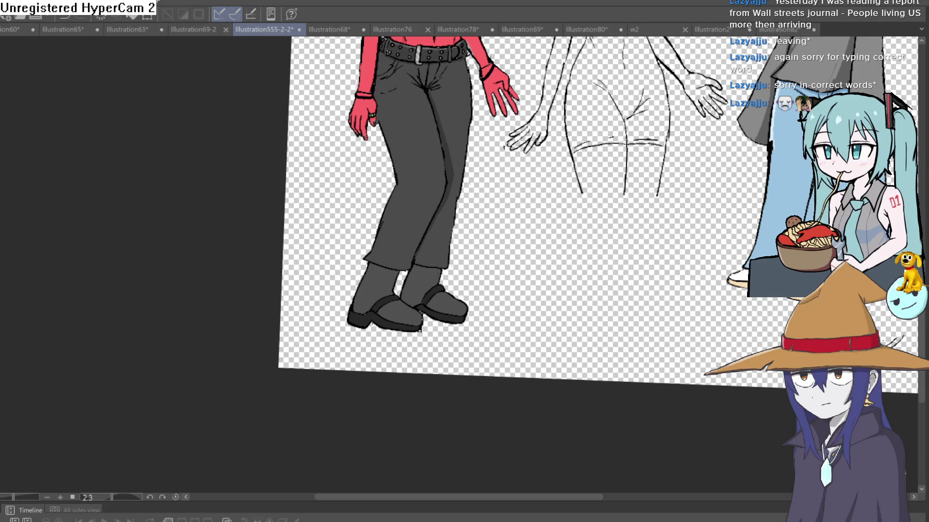
{"action": "scroll", "coordinate": [450, 232], "scroll_direction": "up", "scroll_amount": 3}
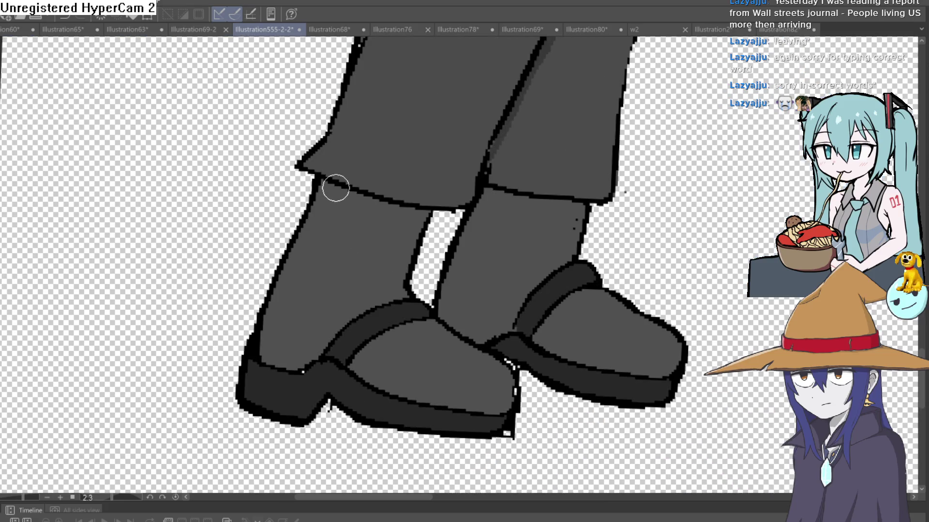
- Paint a light grey shine streak down the left boot shaft, redoing it until it sits right
{"action": "left_click_drag", "start_coordinate": [335, 189], "coordinate": [294, 346]}
{"action": "mouse_move", "coordinate": [464, 235]}
{"action": "left_mouse_down"}
{"action": "mouse_move", "coordinate": [394, 214]}
{"action": "mouse_move", "coordinate": [460, 199]}
{"action": "left_mouse_up"}
{"action": "key", "text": "ctrl+z"}
{"action": "left_click_drag", "start_coordinate": [267, 186], "coordinate": [217, 368]}
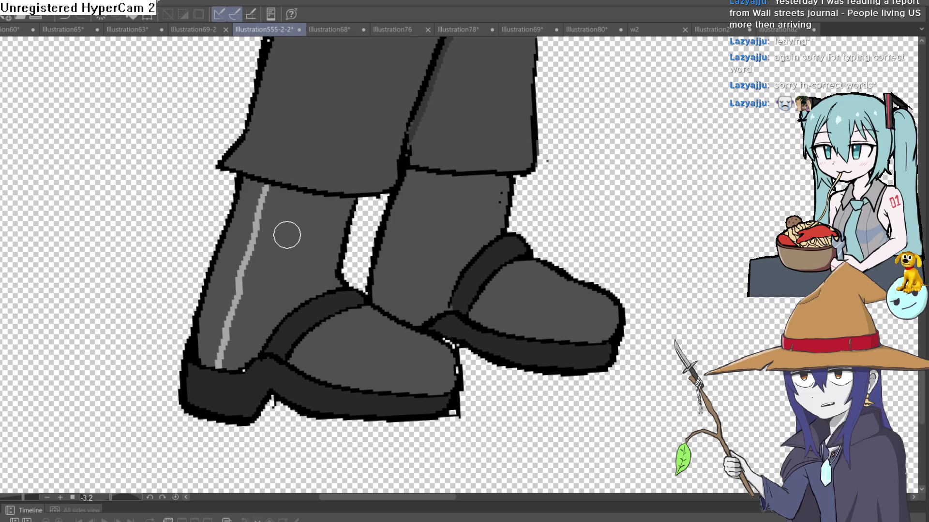
{"action": "key", "text": "ctrl+z"}
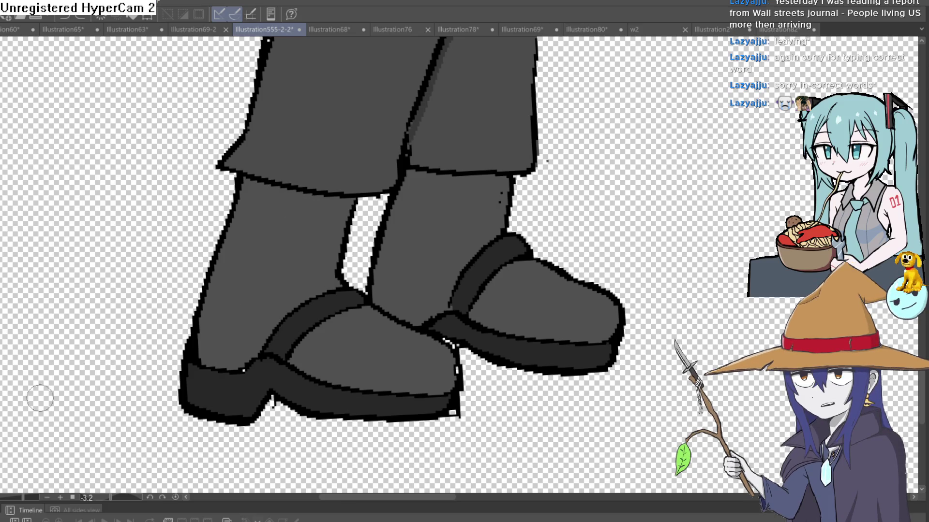
{"action": "left_click_drag", "start_coordinate": [301, 198], "coordinate": [302, 293]}
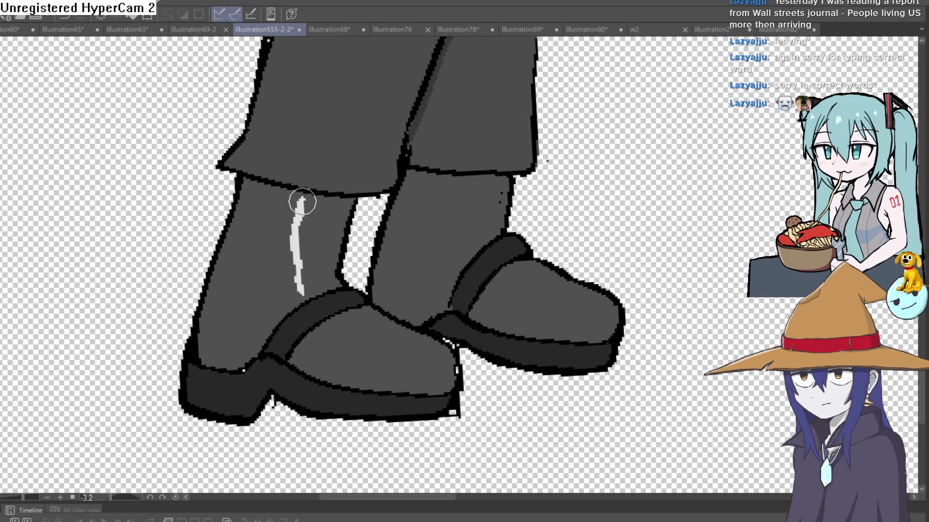
{"action": "left_click_drag", "start_coordinate": [302, 284], "coordinate": [302, 293]}
- Add shine streaks across both boot toes and on the right boot shaft
{"action": "left_click_drag", "start_coordinate": [392, 216], "coordinate": [500, 152]}
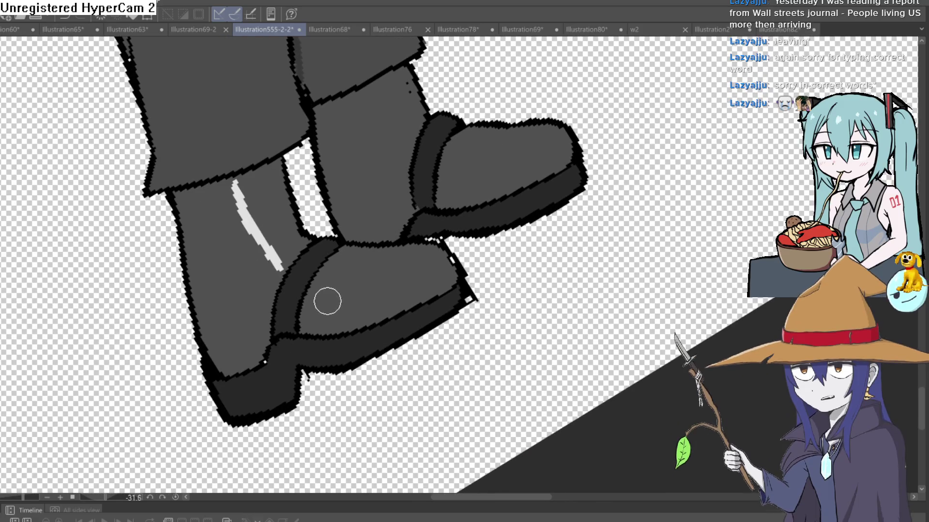
{"action": "mouse_move", "coordinate": [324, 305]}
{"action": "left_mouse_down"}
{"action": "mouse_move", "coordinate": [407, 285]}
{"action": "mouse_move", "coordinate": [331, 304]}
{"action": "left_mouse_up"}
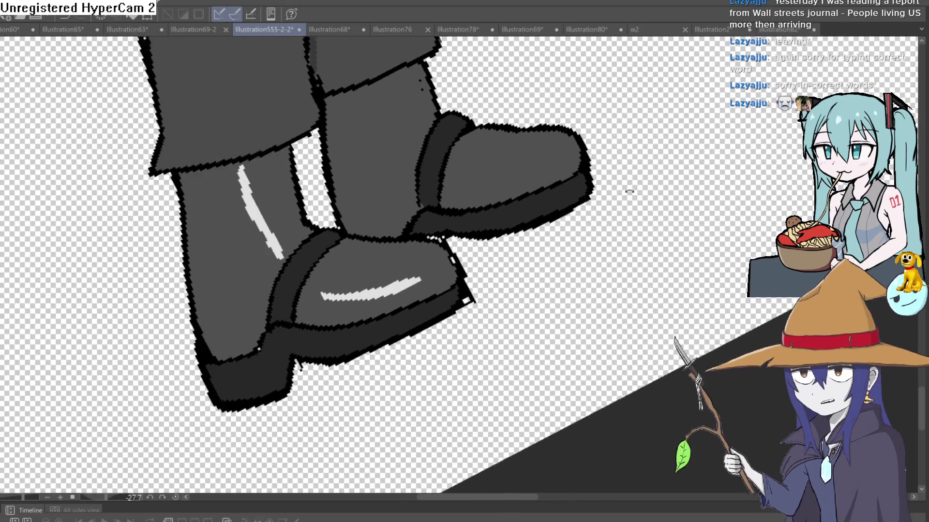
{"action": "left_click_drag", "start_coordinate": [472, 204], "coordinate": [491, 137]}
{"action": "left_click_drag", "start_coordinate": [423, 190], "coordinate": [495, 135]}
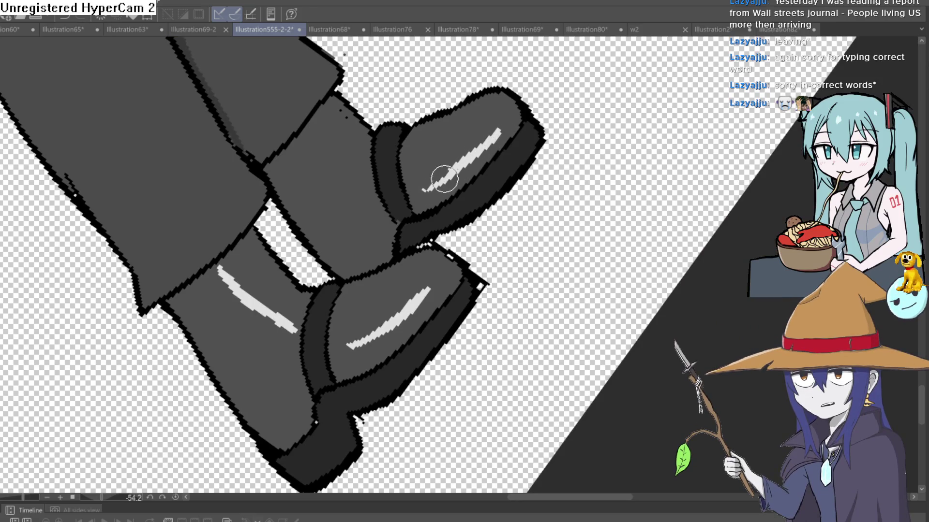
{"action": "mouse_move", "coordinate": [446, 176]}
{"action": "left_mouse_down"}
{"action": "mouse_move", "coordinate": [422, 218]}
{"action": "mouse_move", "coordinate": [435, 142]}
{"action": "left_mouse_up"}
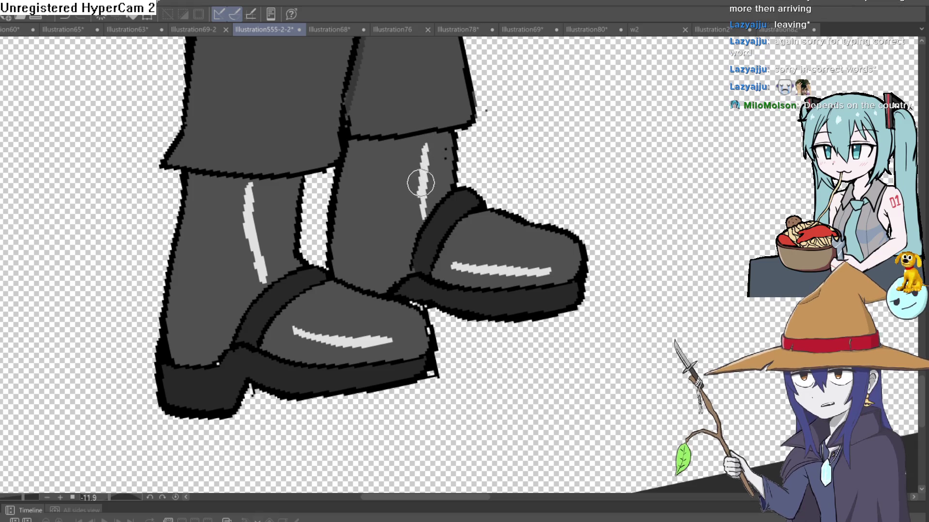
{"action": "left_click_drag", "start_coordinate": [420, 210], "coordinate": [420, 211]}
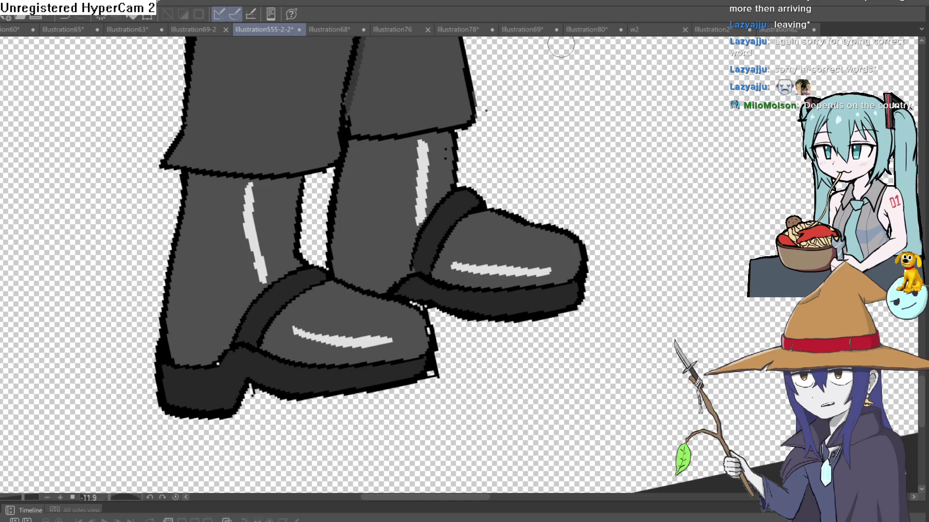
{"action": "scroll", "coordinate": [470, 148], "scroll_direction": "down", "scroll_amount": 2}
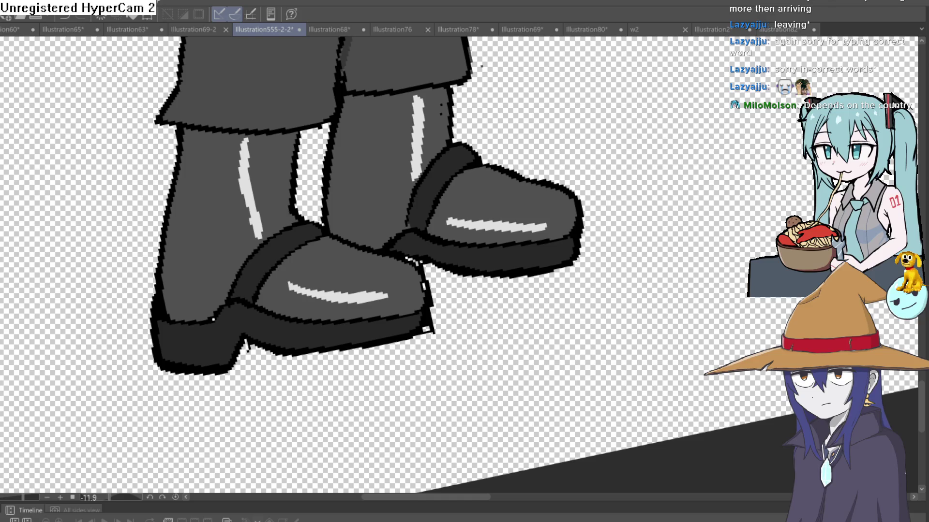
{"action": "scroll", "coordinate": [438, 91], "scroll_direction": "up", "scroll_amount": 2}
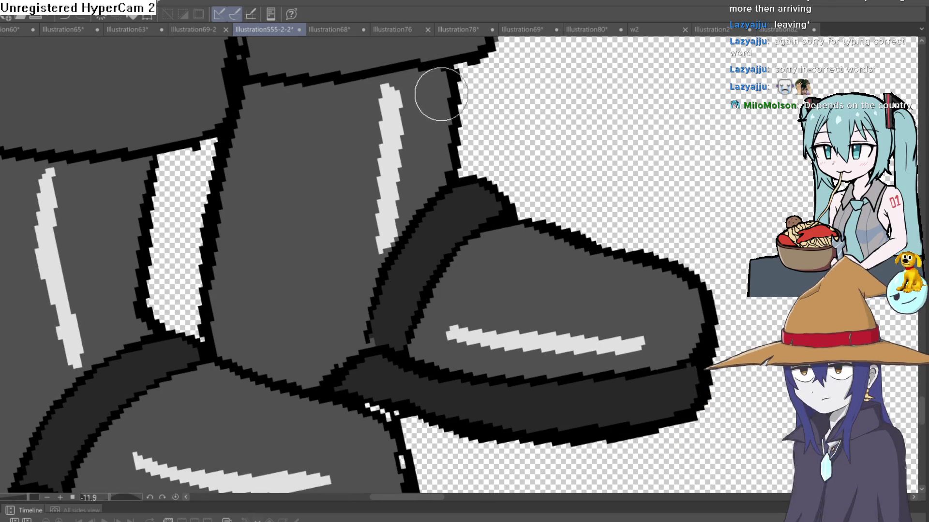
{"action": "scroll", "coordinate": [443, 109], "scroll_direction": "down", "scroll_amount": 2}
{"action": "scroll", "coordinate": [442, 109], "scroll_direction": "down", "scroll_amount": 1}
{"action": "left_click_drag", "start_coordinate": [488, 89], "coordinate": [488, 183]}
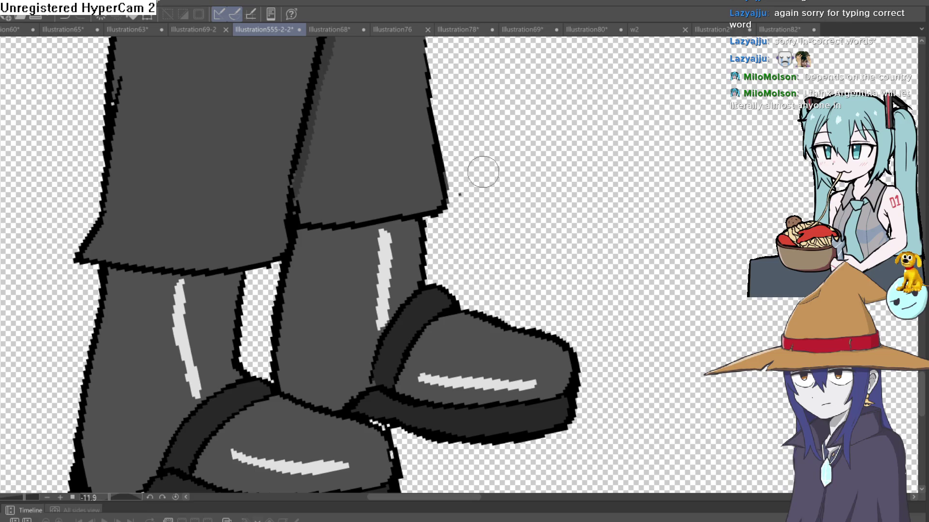
{"action": "scroll", "coordinate": [484, 173], "scroll_direction": "down", "scroll_amount": 3}
- Draw a dark line across the upper boot shaft just below the trouser cuff
{"action": "mouse_move", "coordinate": [484, 172]}
{"action": "left_mouse_down"}
{"action": "mouse_move", "coordinate": [476, 203]}
{"action": "mouse_move", "coordinate": [470, 160]}
{"action": "left_mouse_up"}
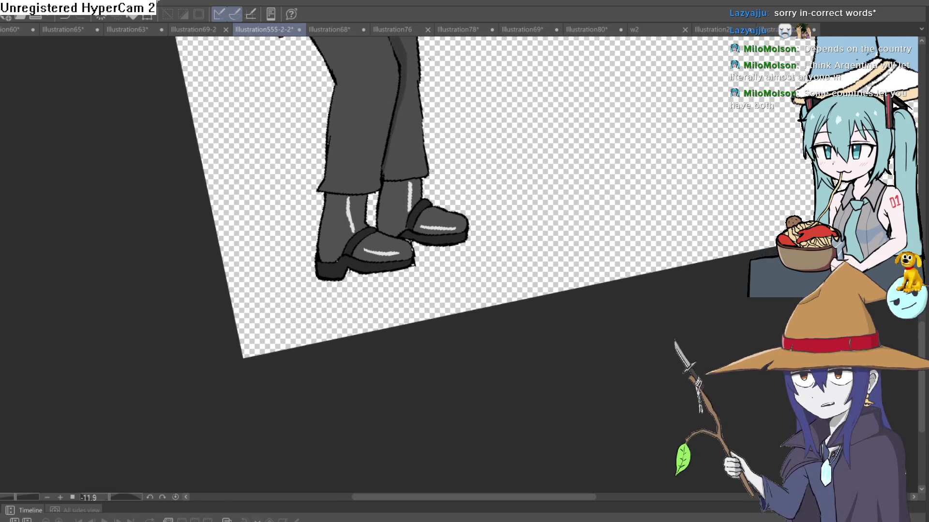
{"action": "left_click_drag", "start_coordinate": [175, 81], "coordinate": [363, 73]}
{"action": "scroll", "coordinate": [412, 134], "scroll_direction": "up", "scroll_amount": 3}
{"action": "scroll", "coordinate": [412, 134], "scroll_direction": "up", "scroll_amount": 2}
{"action": "left_click_drag", "start_coordinate": [392, 163], "coordinate": [323, 270]}
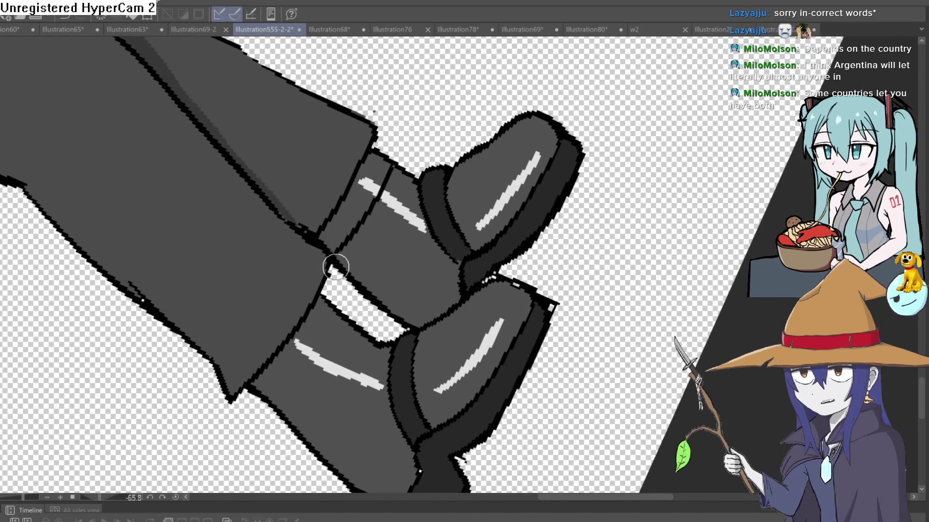
{"action": "left_click_drag", "start_coordinate": [389, 226], "coordinate": [411, 180]}
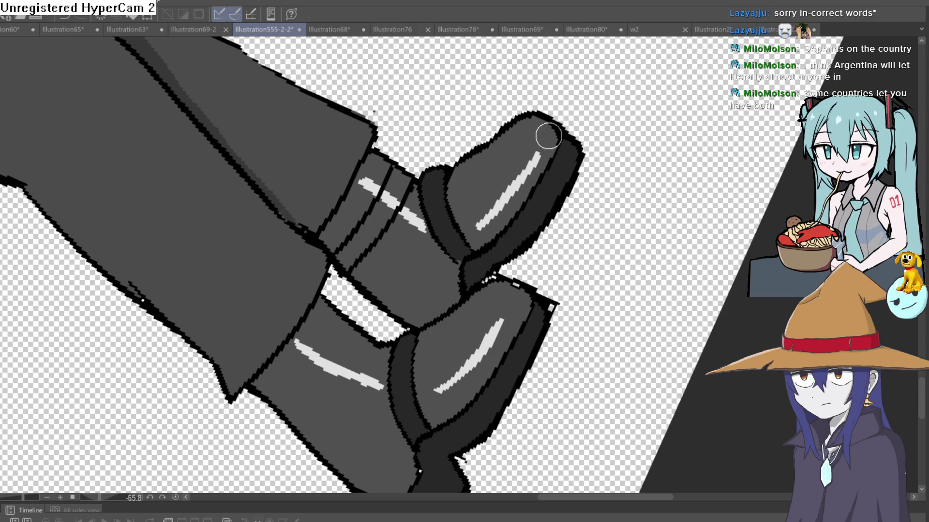
- Straighten the view over the lineup and touch the highlight on the left boot shaft
{"action": "left_click_drag", "start_coordinate": [542, 137], "coordinate": [554, 217]}
{"action": "scroll", "coordinate": [553, 218], "scroll_direction": "down", "scroll_amount": 3}
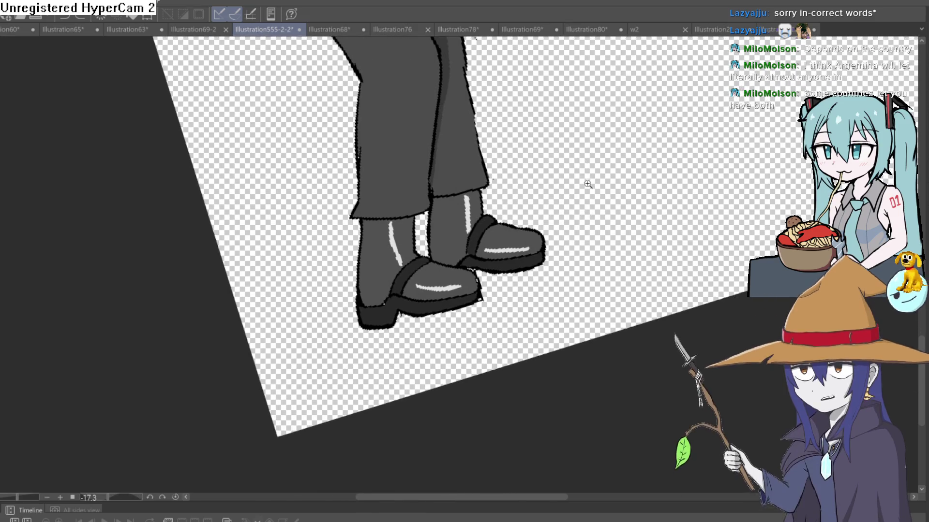
{"action": "scroll", "coordinate": [588, 184], "scroll_direction": "down", "scroll_amount": 4}
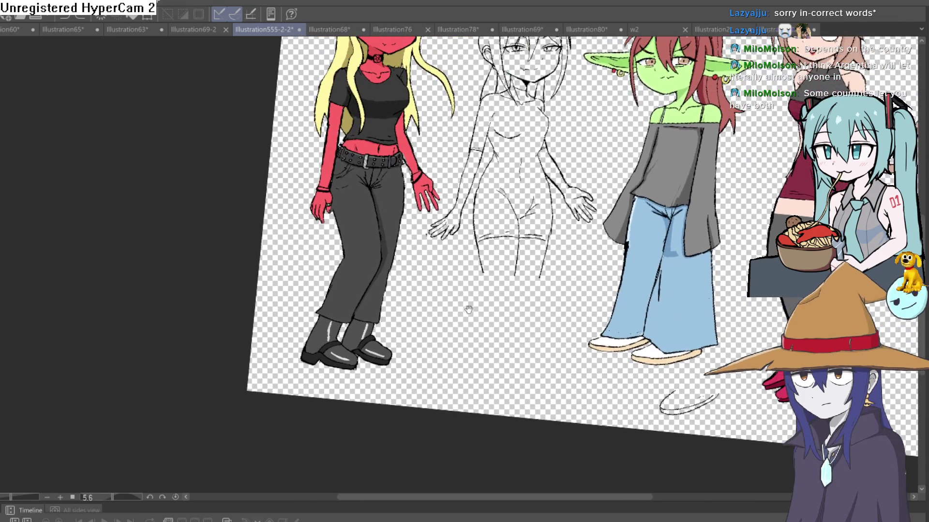
{"action": "left_click_drag", "start_coordinate": [589, 184], "coordinate": [490, 253]}
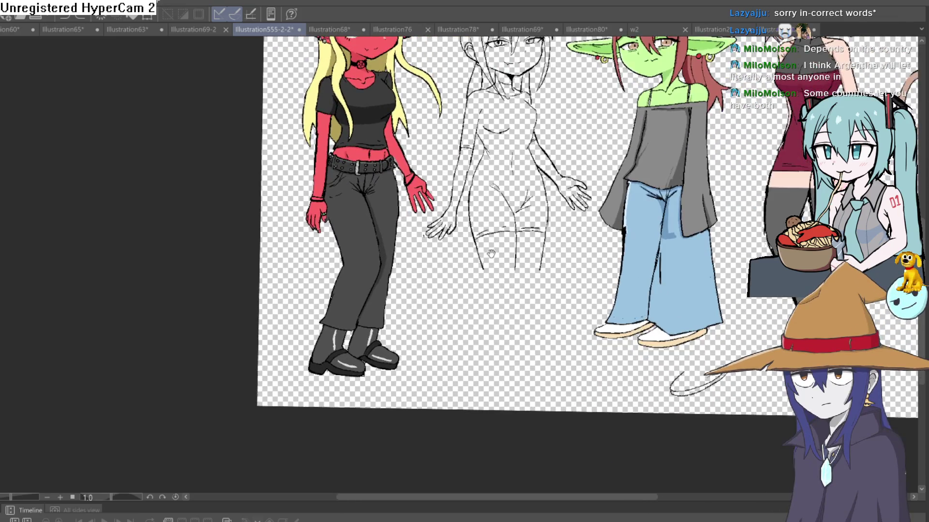
{"action": "scroll", "coordinate": [491, 253], "scroll_direction": "down", "scroll_amount": 2}
{"action": "scroll", "coordinate": [491, 253], "scroll_direction": "down", "scroll_amount": 1}
{"action": "scroll", "coordinate": [506, 190], "scroll_direction": "up", "scroll_amount": 5}
{"action": "scroll", "coordinate": [506, 190], "scroll_direction": "down", "scroll_amount": 1}
{"action": "left_click_drag", "start_coordinate": [506, 189], "coordinate": [509, 184]}
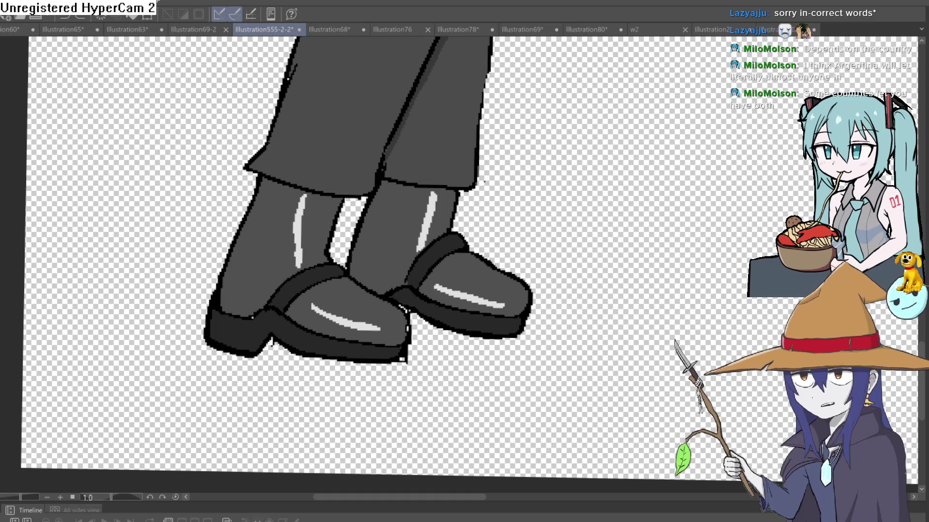
{"action": "scroll", "coordinate": [421, 193], "scroll_direction": "up", "scroll_amount": 1}
{"action": "scroll", "coordinate": [421, 193], "scroll_direction": "up", "scroll_amount": 1}
{"action": "left_click_drag", "start_coordinate": [315, 165], "coordinate": [304, 301]}
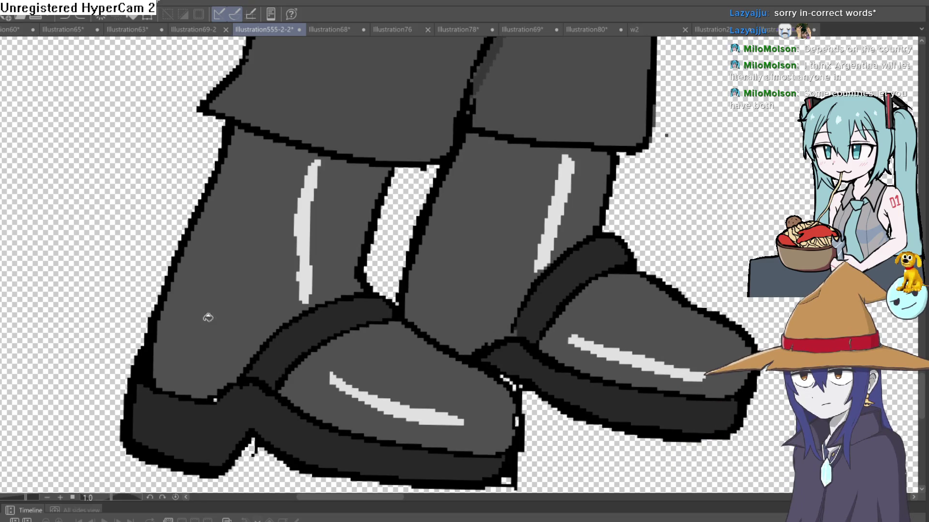
- Fill the shine streaks on both boot shafts and both toes with medium grey
{"action": "left_click", "coordinate": [318, 251]}
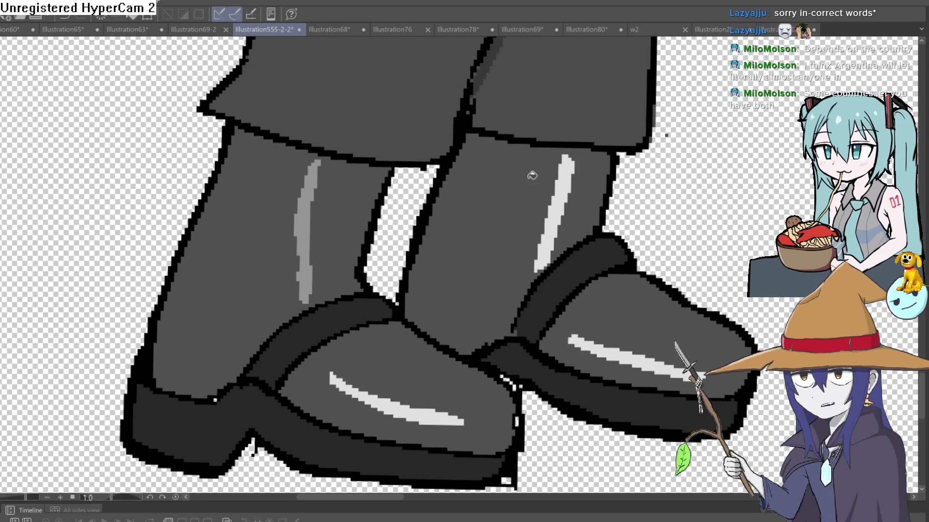
{"action": "left_click", "coordinate": [555, 211]}
{"action": "left_click", "coordinate": [617, 352]}
{"action": "left_click", "coordinate": [414, 405]}
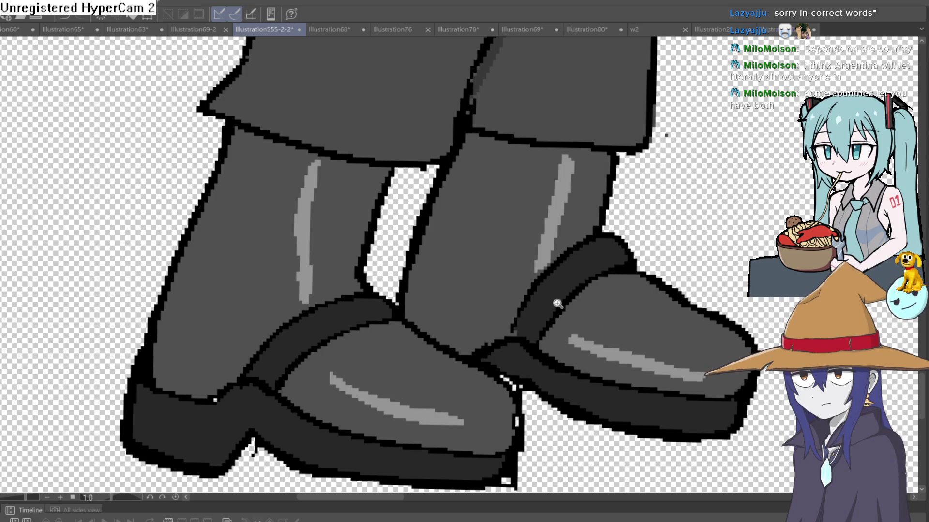
{"action": "scroll", "coordinate": [559, 305], "scroll_direction": "down", "scroll_amount": 2}
{"action": "scroll", "coordinate": [528, 380], "scroll_direction": "down", "scroll_amount": 2}
{"action": "scroll", "coordinate": [577, 263], "scroll_direction": "up", "scroll_amount": 1}
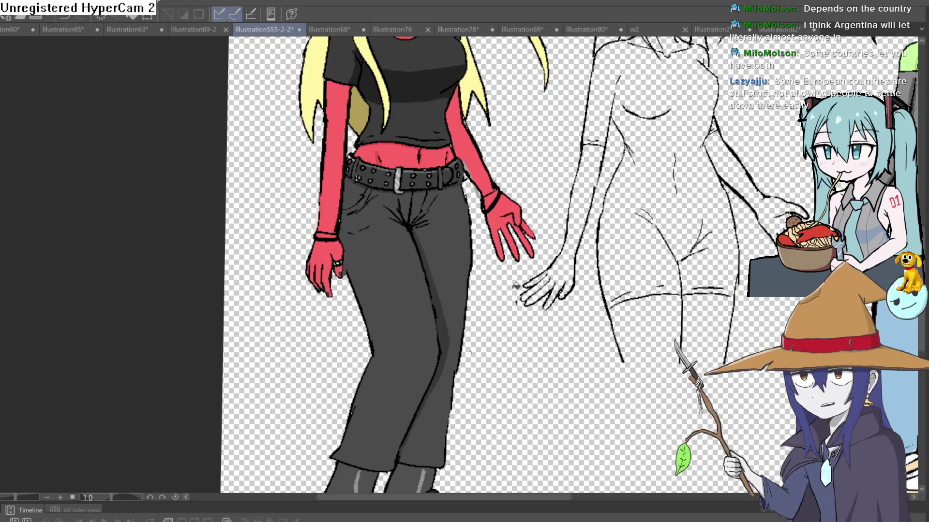
{"action": "scroll", "coordinate": [541, 342], "scroll_direction": "down", "scroll_amount": 3}
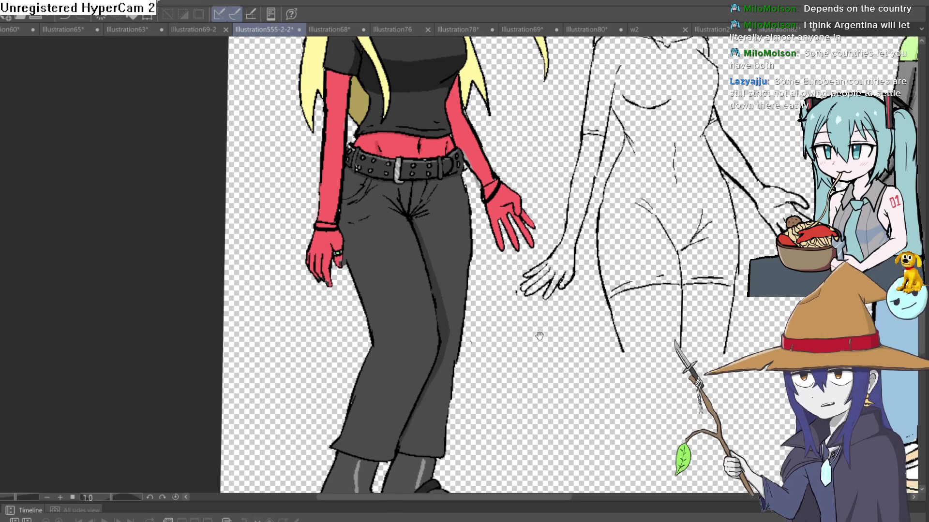
{"action": "scroll", "coordinate": [535, 333], "scroll_direction": "down", "scroll_amount": 5}
{"action": "scroll", "coordinate": [553, 165], "scroll_direction": "down", "scroll_amount": 2}
{"action": "scroll", "coordinate": [491, 276], "scroll_direction": "down", "scroll_amount": 2}
{"action": "scroll", "coordinate": [491, 275], "scroll_direction": "up", "scroll_amount": 3}
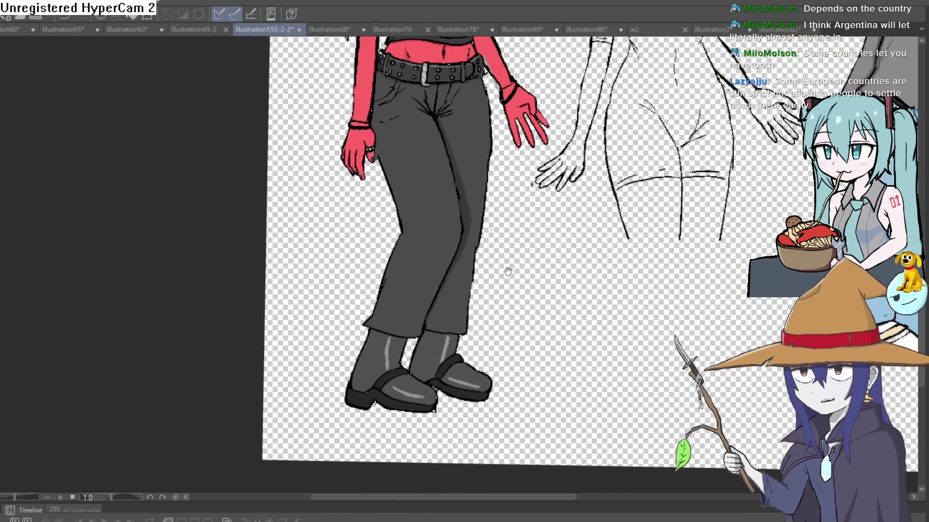
{"action": "scroll", "coordinate": [492, 283], "scroll_direction": "down", "scroll_amount": 2}
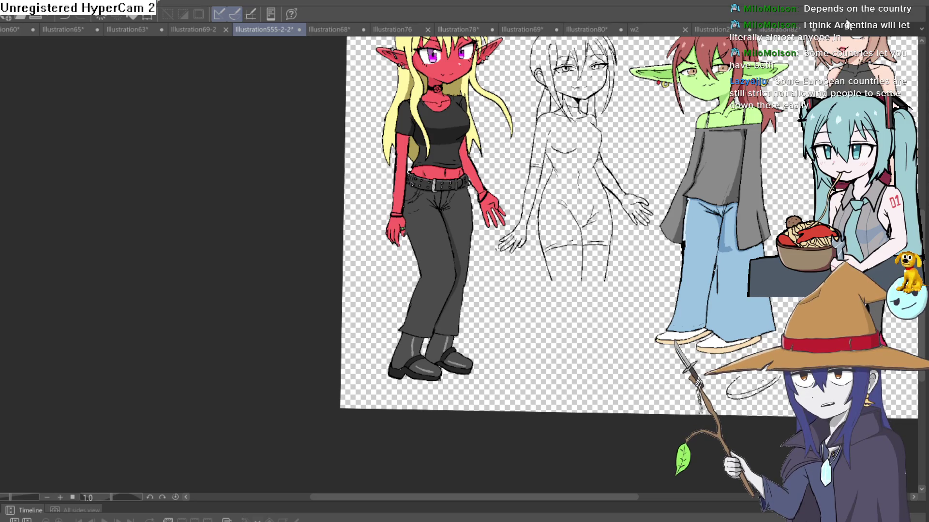
{"action": "scroll", "coordinate": [584, 185], "scroll_direction": "down", "scroll_amount": 2}
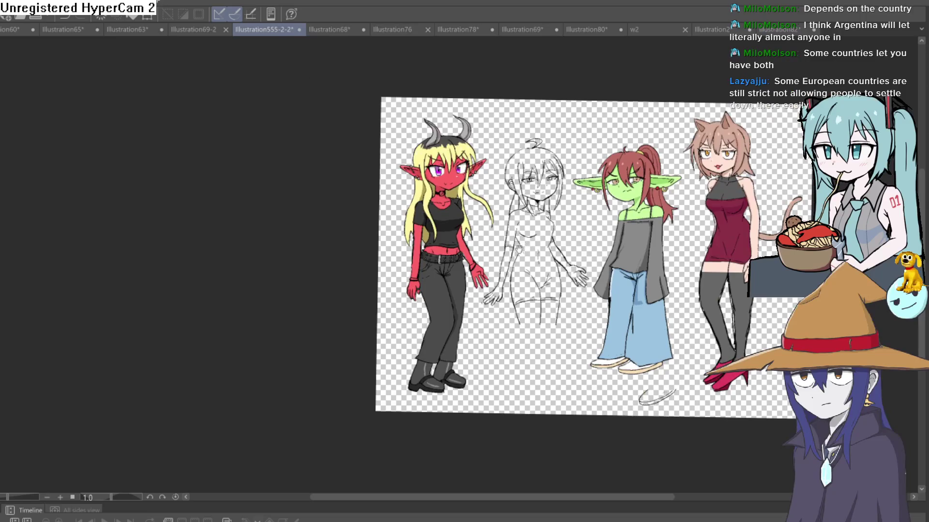
{"action": "scroll", "coordinate": [554, 263], "scroll_direction": "up", "scroll_amount": 4}
{"action": "scroll", "coordinate": [553, 265], "scroll_direction": "up", "scroll_amount": 1}
{"action": "scroll", "coordinate": [555, 250], "scroll_direction": "up", "scroll_amount": 1}
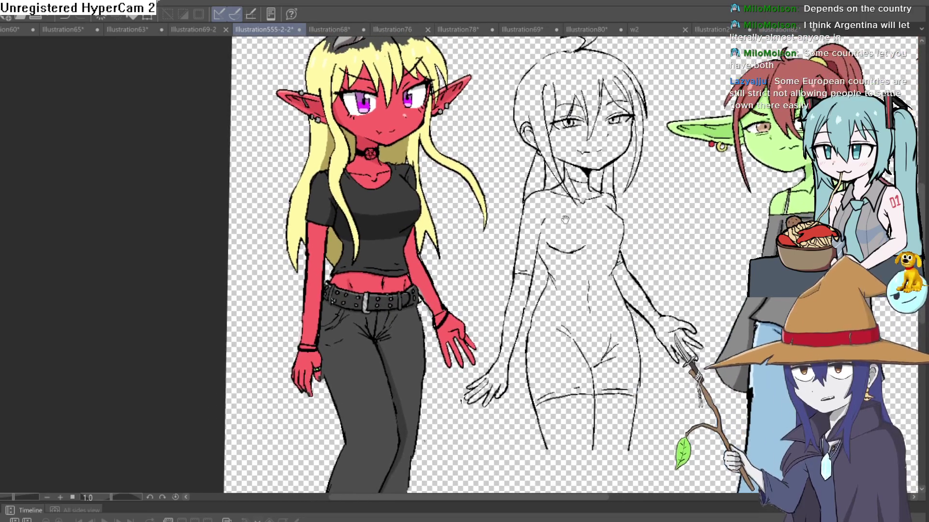
{"action": "scroll", "coordinate": [558, 234], "scroll_direction": "up", "scroll_amount": 1}
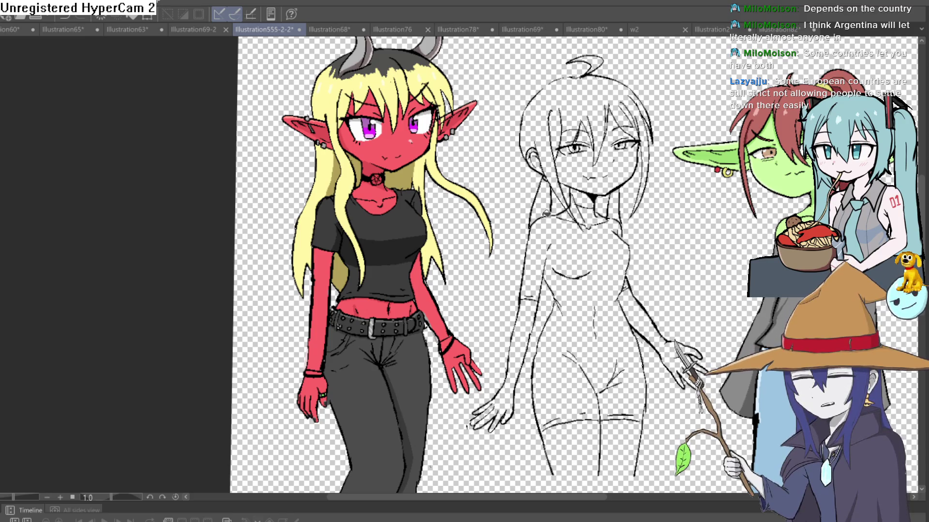
{"action": "scroll", "coordinate": [541, 233], "scroll_direction": "down", "scroll_amount": 2}
{"action": "scroll", "coordinate": [546, 280], "scroll_direction": "down", "scroll_amount": 2}
- Bring the whole lineup into view and draw a lasso loop around the goblin girl
{"action": "left_click_drag", "start_coordinate": [546, 283], "coordinate": [513, 193]}
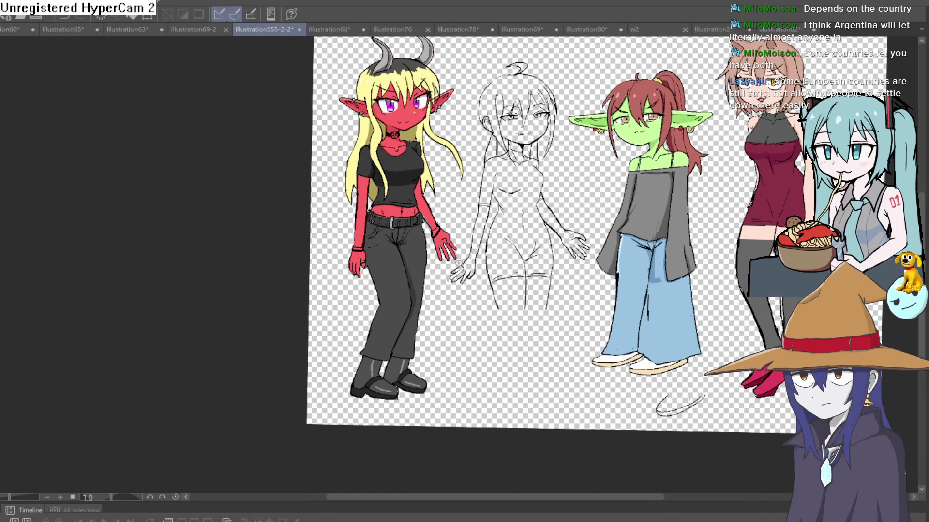
{"action": "scroll", "coordinate": [389, 395], "scroll_direction": "up", "scroll_amount": 2}
{"action": "scroll", "coordinate": [388, 396], "scroll_direction": "down", "scroll_amount": 1}
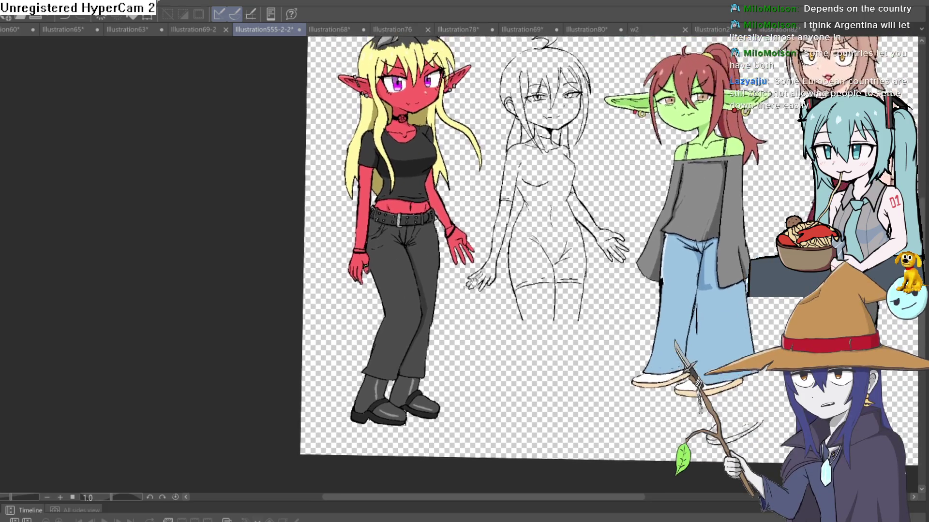
{"action": "left_click_drag", "start_coordinate": [507, 254], "coordinate": [450, 319]}
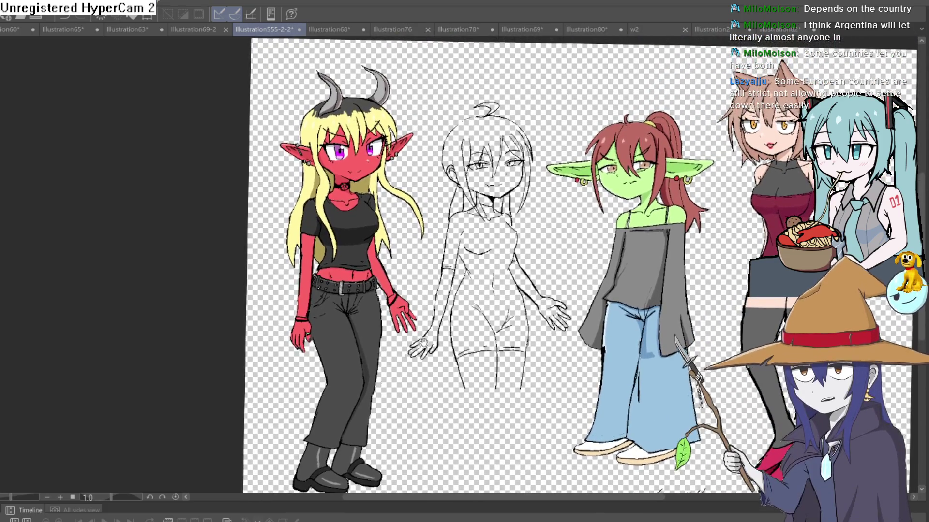
{"action": "scroll", "coordinate": [530, 254], "scroll_direction": "down", "scroll_amount": 2}
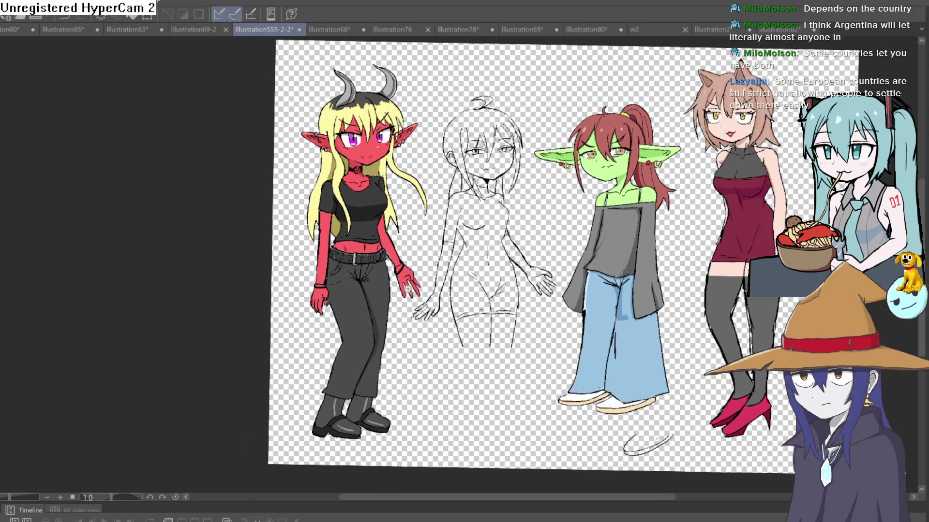
{"action": "scroll", "coordinate": [409, 286], "scroll_direction": "up", "scroll_amount": 1}
{"action": "scroll", "coordinate": [422, 261], "scroll_direction": "up", "scroll_amount": 1}
{"action": "scroll", "coordinate": [436, 232], "scroll_direction": "up", "scroll_amount": 1}
{"action": "scroll", "coordinate": [452, 209], "scroll_direction": "up", "scroll_amount": 1}
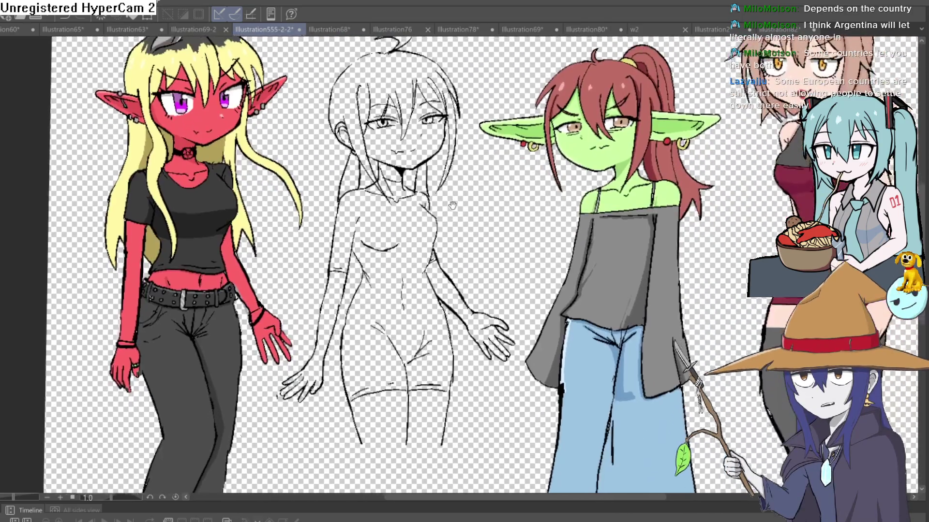
{"action": "scroll", "coordinate": [451, 208], "scroll_direction": "down", "scroll_amount": 2}
{"action": "scroll", "coordinate": [443, 204], "scroll_direction": "up", "scroll_amount": 2}
{"action": "scroll", "coordinate": [438, 202], "scroll_direction": "up", "scroll_amount": 1}
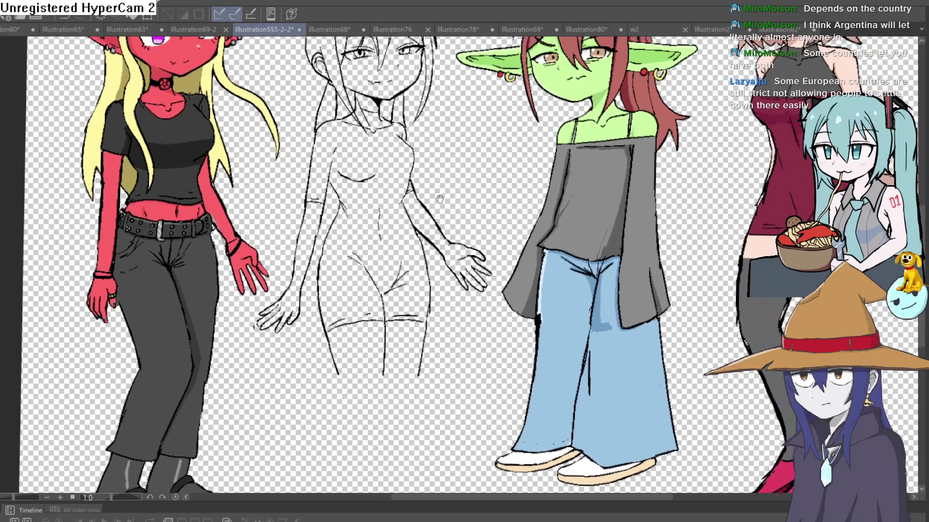
{"action": "scroll", "coordinate": [439, 203], "scroll_direction": "down", "scroll_amount": 1}
{"action": "scroll", "coordinate": [437, 211], "scroll_direction": "up", "scroll_amount": 1}
{"action": "scroll", "coordinate": [435, 218], "scroll_direction": "down", "scroll_amount": 1}
{"action": "scroll", "coordinate": [434, 230], "scroll_direction": "down", "scroll_amount": 1}
{"action": "scroll", "coordinate": [435, 232], "scroll_direction": "up", "scroll_amount": 1}
{"action": "scroll", "coordinate": [446, 235], "scroll_direction": "up", "scroll_amount": 1}
{"action": "scroll", "coordinate": [457, 238], "scroll_direction": "up", "scroll_amount": 1}
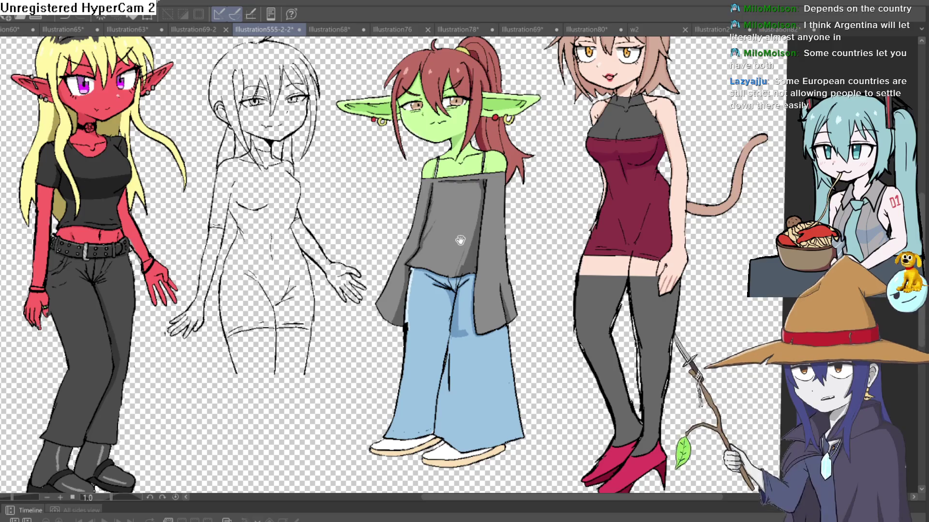
{"action": "scroll", "coordinate": [460, 239], "scroll_direction": "down", "scroll_amount": 1}
{"action": "scroll", "coordinate": [464, 244], "scroll_direction": "down", "scroll_amount": 1}
{"action": "scroll", "coordinate": [472, 253], "scroll_direction": "down", "scroll_amount": 1}
{"action": "scroll", "coordinate": [480, 262], "scroll_direction": "up", "scroll_amount": 1}
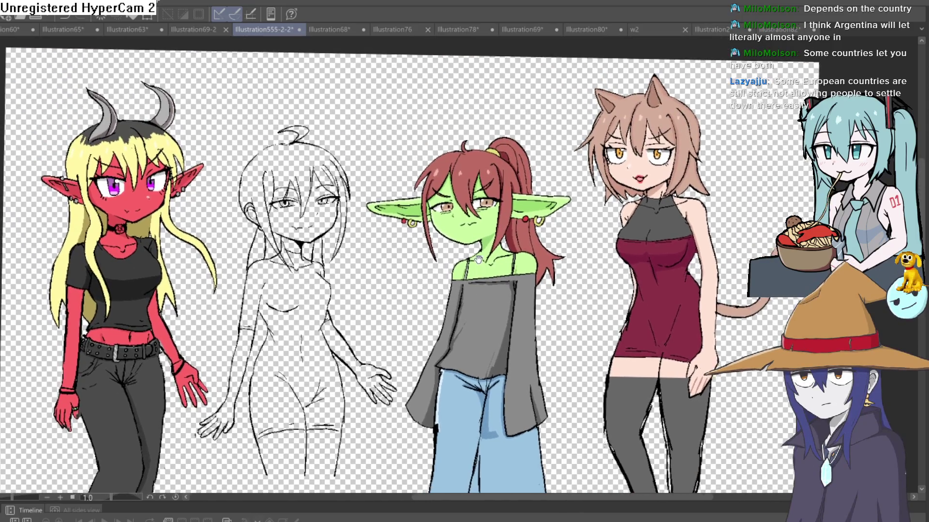
{"action": "left_click_drag", "start_coordinate": [479, 262], "coordinate": [418, 94]}
{"action": "scroll", "coordinate": [417, 95], "scroll_direction": "down", "scroll_amount": 1}
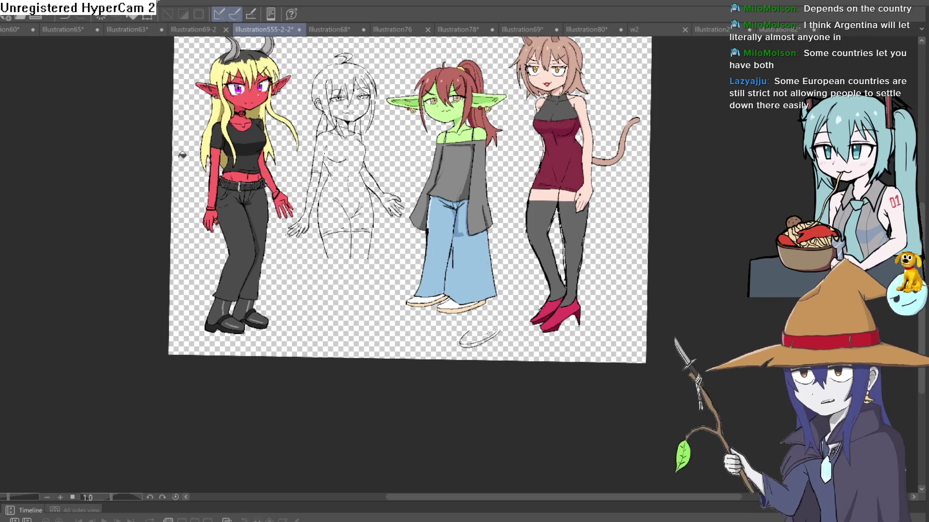
{"action": "mouse_move", "coordinate": [496, 59]}
{"action": "left_mouse_down"}
{"action": "mouse_move", "coordinate": [399, 137]}
{"action": "mouse_move", "coordinate": [413, 196]}
{"action": "left_mouse_up"}
{"action": "left_click_drag", "start_coordinate": [390, 279], "coordinate": [520, 64]}
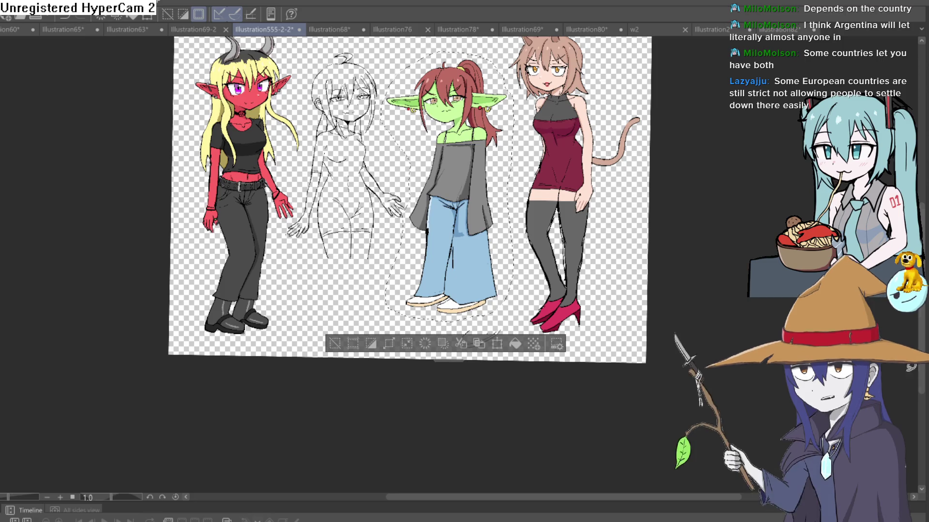
- Transform the selected goblin girl, settling her beside the sketch slightly higher, and confirm
{"action": "key", "text": "ctrl+t"}
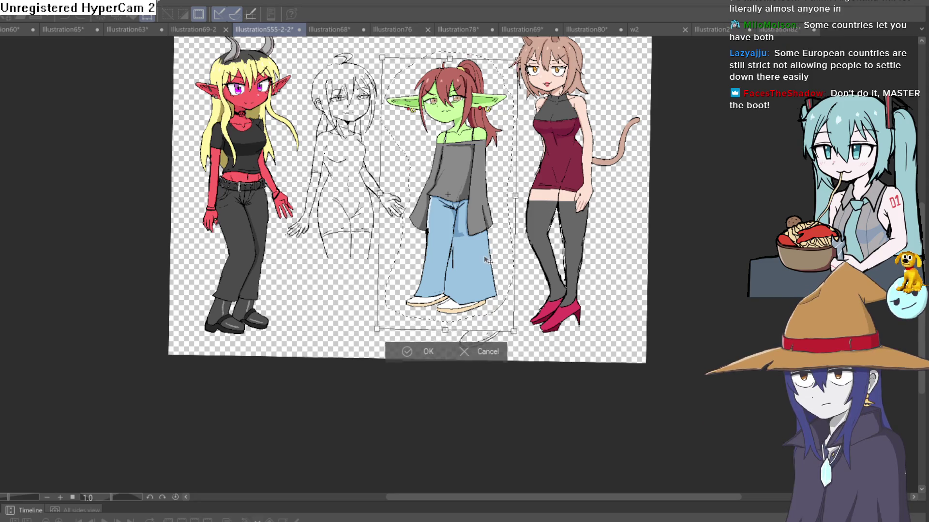
{"action": "left_click_drag", "start_coordinate": [486, 252], "coordinate": [486, 274]}
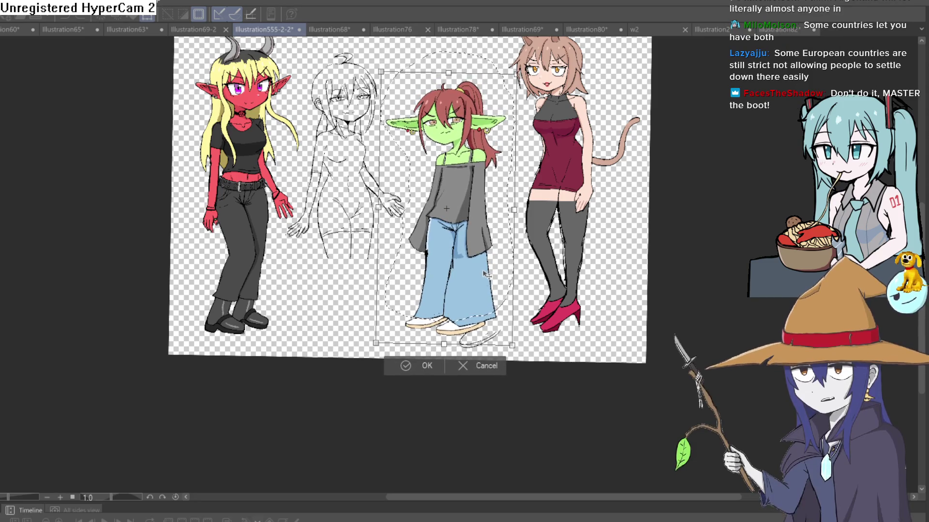
{"action": "left_click_drag", "start_coordinate": [484, 275], "coordinate": [357, 277]}
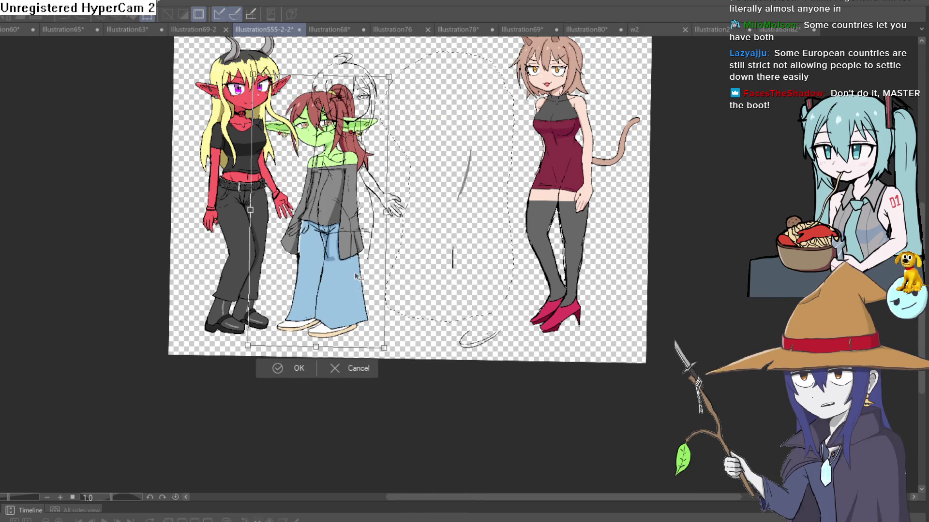
{"action": "left_click_drag", "start_coordinate": [357, 277], "coordinate": [484, 264]}
{"action": "left_click_drag", "start_coordinate": [496, 197], "coordinate": [505, 191]}
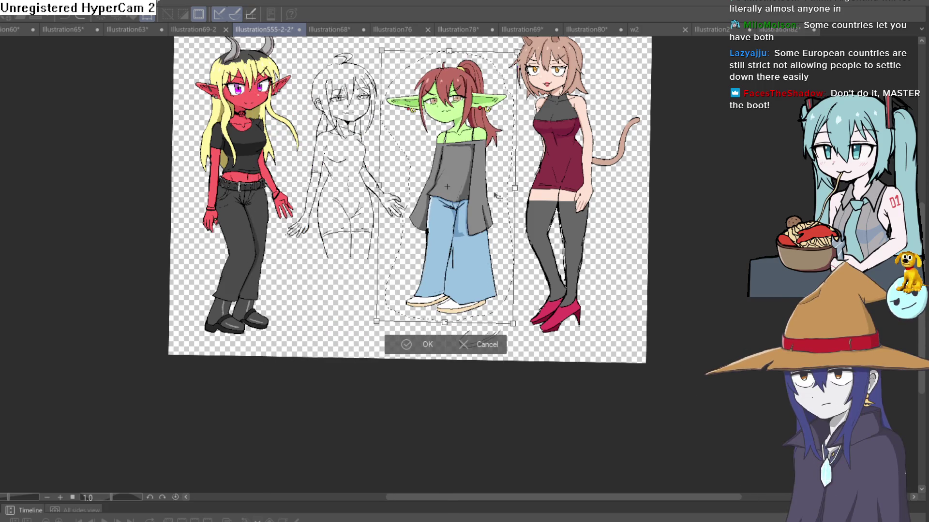
{"action": "key", "text": "Return"}
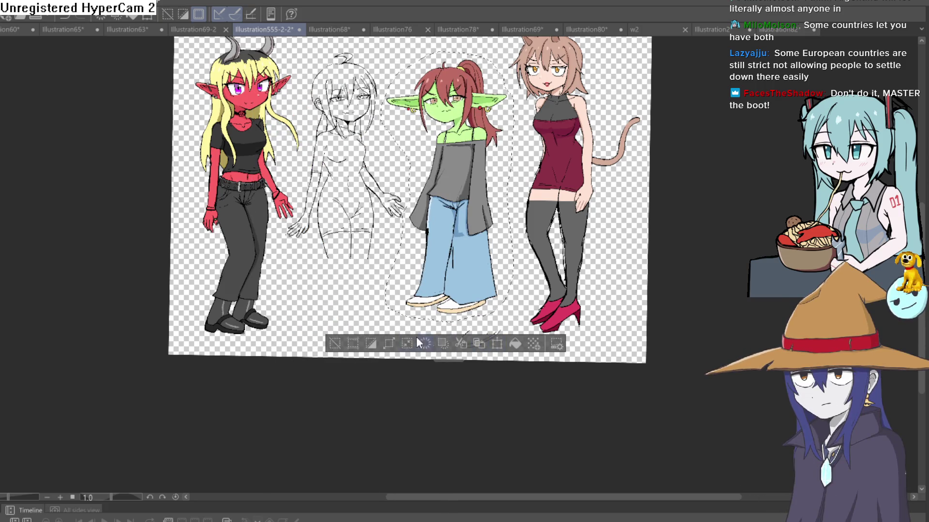
- Clear the selection and centre a close view on the red girl's boots
{"action": "left_click", "coordinate": [335, 343]}
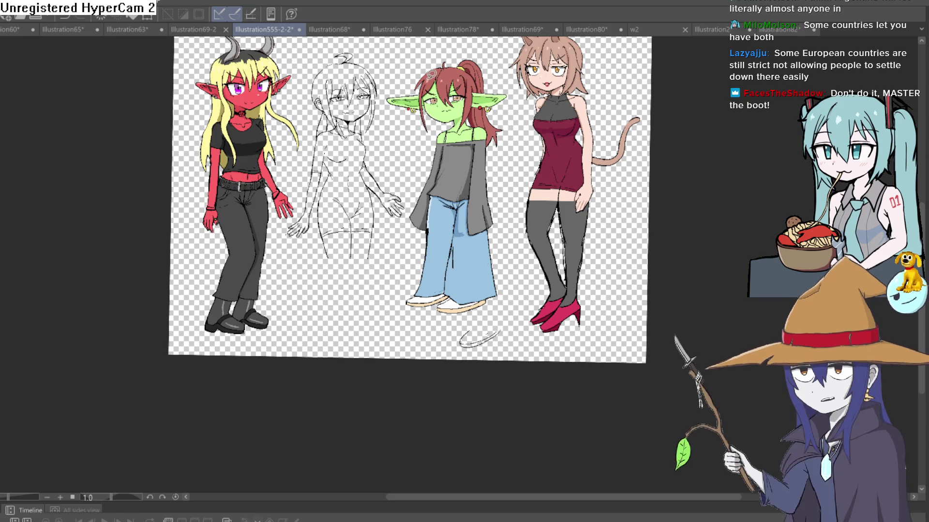
{"action": "left_click_drag", "start_coordinate": [389, 251], "coordinate": [389, 184]}
{"action": "scroll", "coordinate": [368, 228], "scroll_direction": "up", "scroll_amount": 3}
{"action": "mouse_move", "coordinate": [369, 227]}
{"action": "left_mouse_down"}
{"action": "mouse_move", "coordinate": [415, 193]}
{"action": "mouse_move", "coordinate": [324, 173]}
{"action": "left_mouse_up"}
{"action": "scroll", "coordinate": [401, 190], "scroll_direction": "up", "scroll_amount": 2}
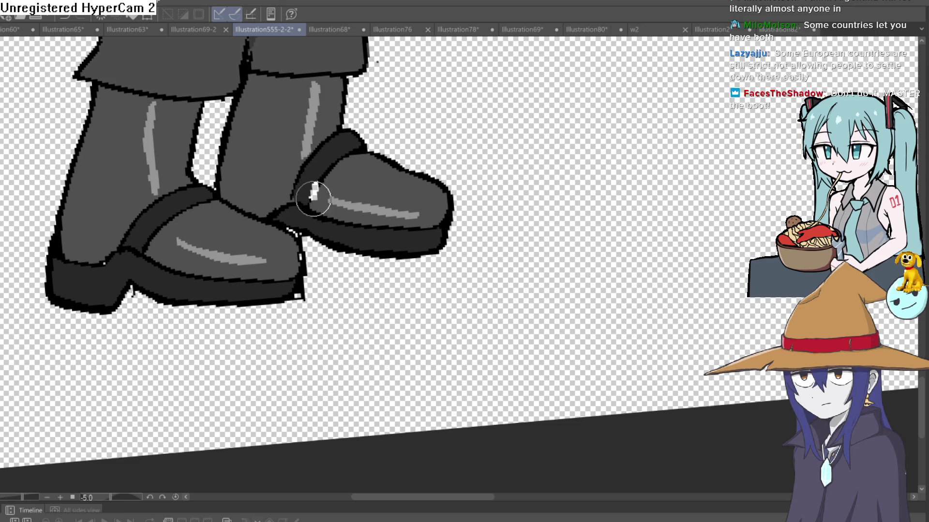
- Paint white along the upper edges of both the right-hand and left-hand boots
{"action": "mouse_move", "coordinate": [313, 195]}
{"action": "left_mouse_down"}
{"action": "mouse_move", "coordinate": [302, 182]}
{"action": "mouse_move", "coordinate": [328, 145]}
{"action": "left_mouse_up"}
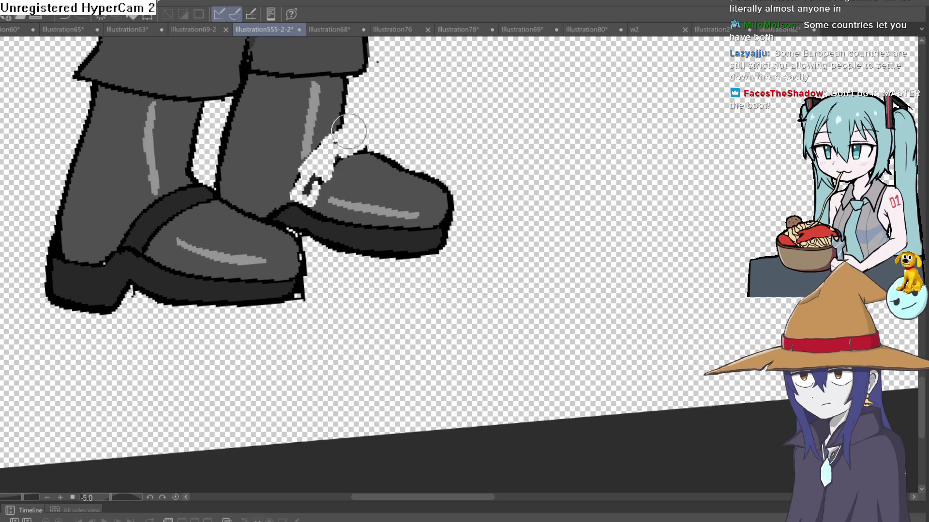
{"action": "left_click_drag", "start_coordinate": [332, 169], "coordinate": [316, 181]}
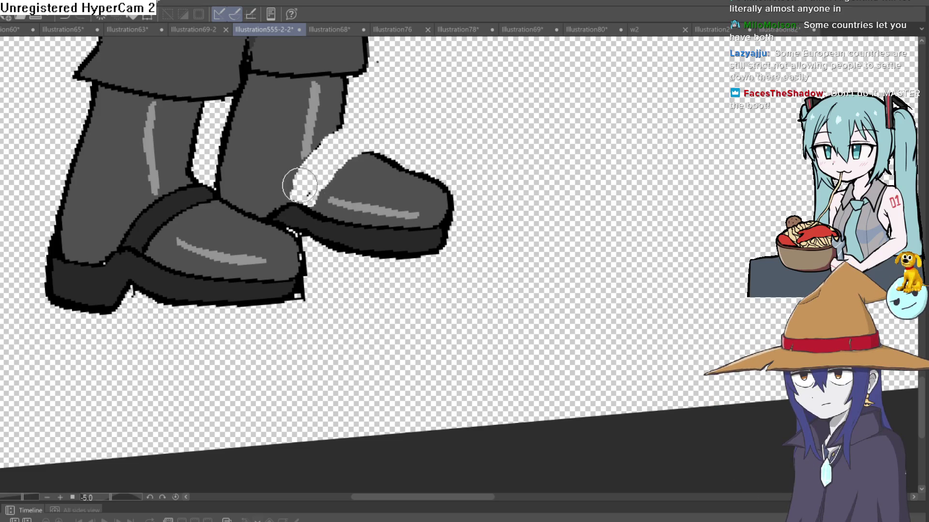
{"action": "left_click_drag", "start_coordinate": [210, 191], "coordinate": [128, 235]}
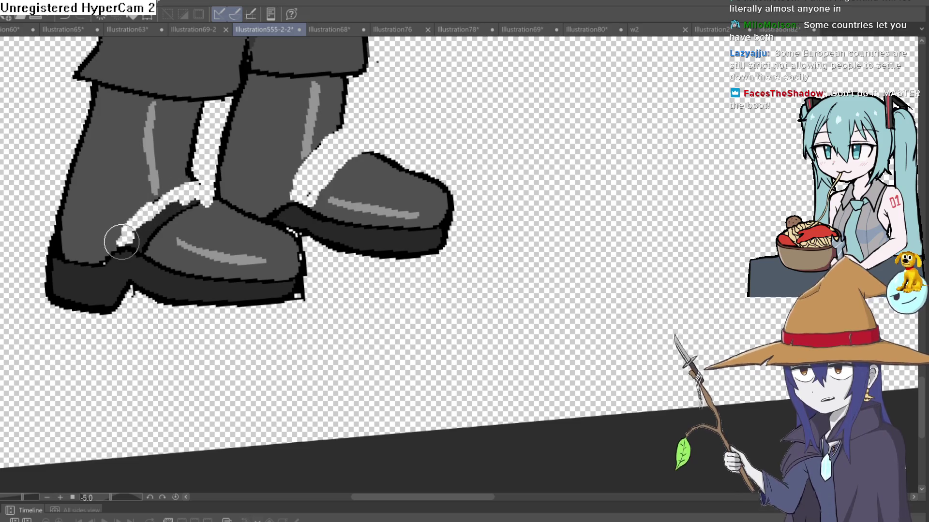
{"action": "left_click_drag", "start_coordinate": [130, 243], "coordinate": [181, 207]}
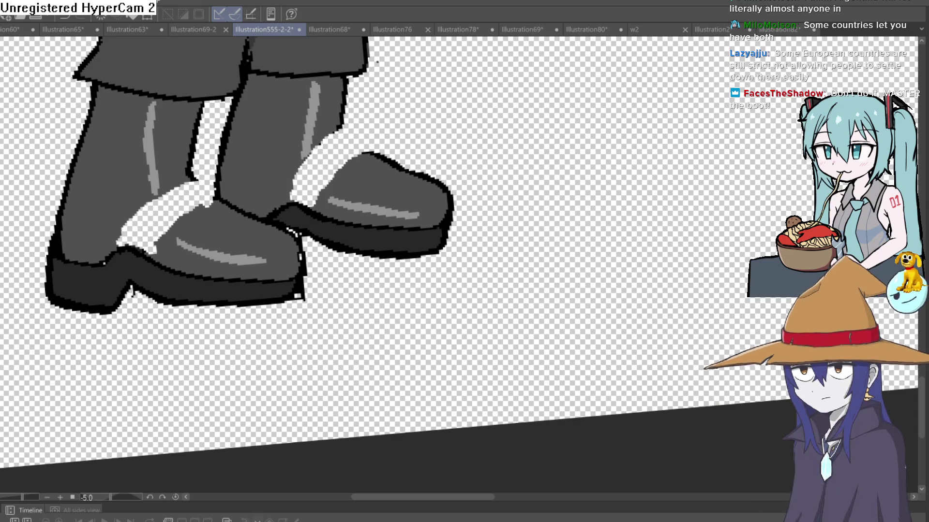
{"action": "scroll", "coordinate": [341, 184], "scroll_direction": "up", "scroll_amount": 2}
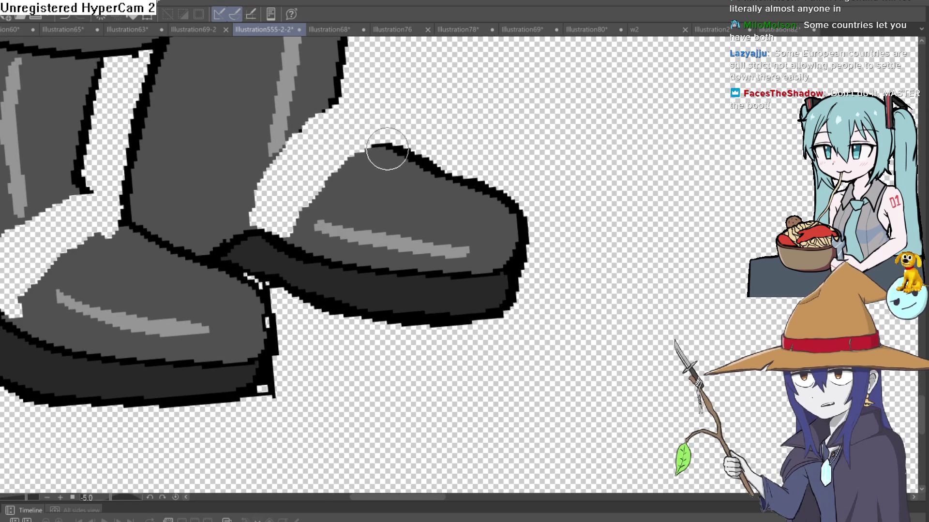
- Ink a short black line on the right boot's top edge and extend the white strap between the boots
{"action": "left_click_drag", "start_coordinate": [390, 145], "coordinate": [354, 136]}
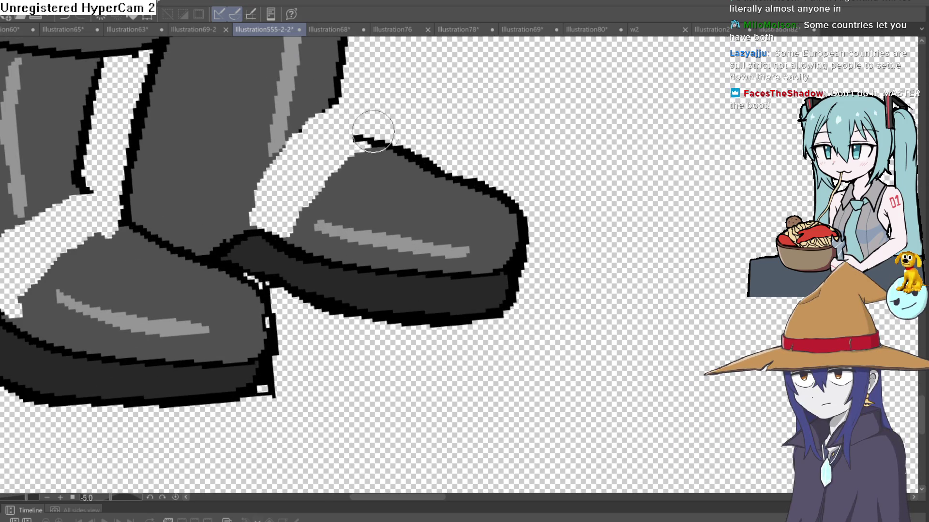
{"action": "scroll", "coordinate": [428, 135], "scroll_direction": "down", "scroll_amount": 3}
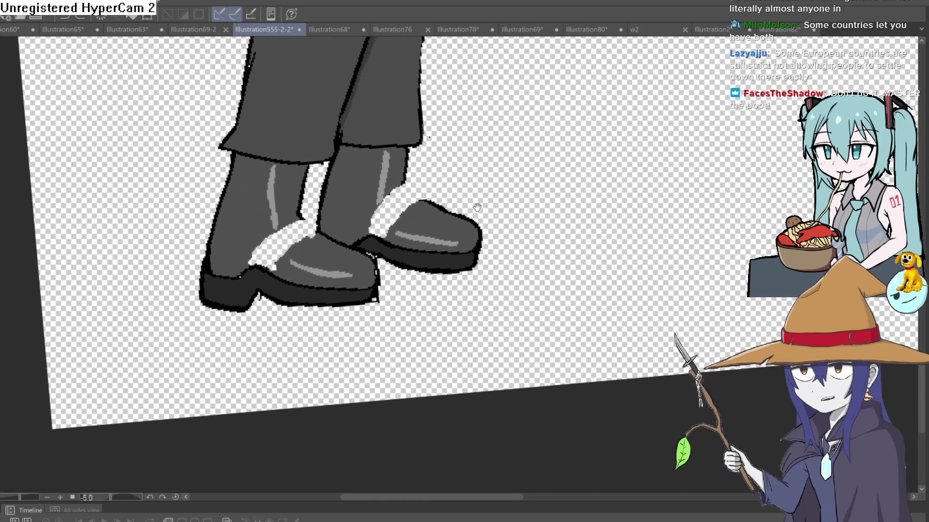
{"action": "left_click_drag", "start_coordinate": [429, 135], "coordinate": [475, 219]}
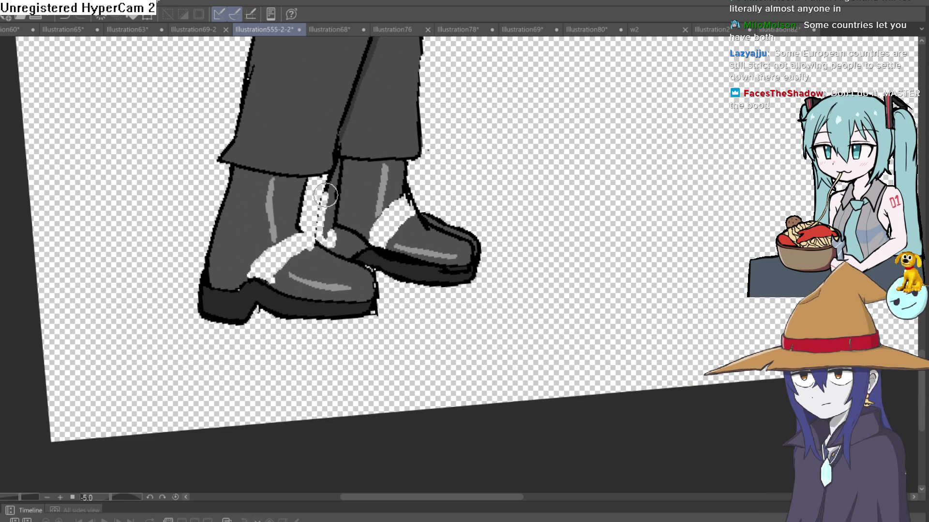
{"action": "mouse_move", "coordinate": [354, 246]}
{"action": "left_mouse_down"}
{"action": "mouse_move", "coordinate": [335, 234]}
{"action": "mouse_move", "coordinate": [325, 189]}
{"action": "left_mouse_up"}
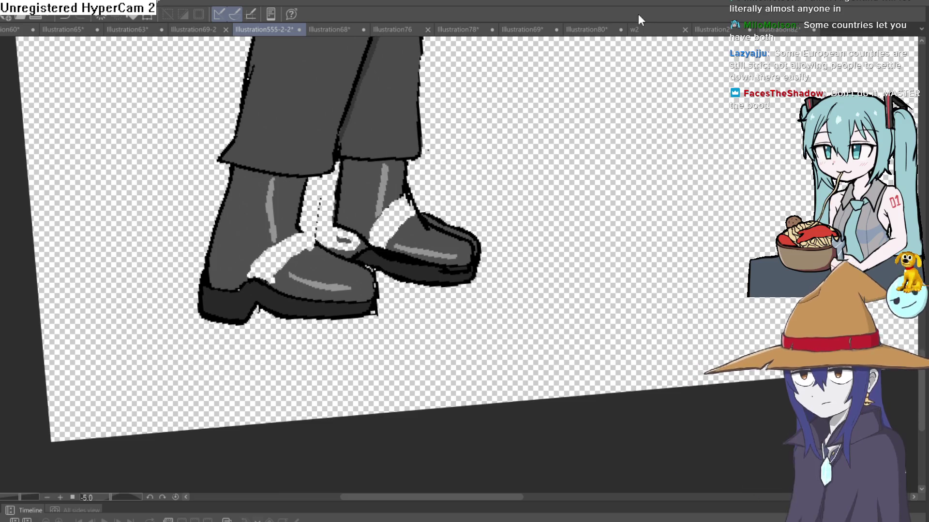
{"action": "scroll", "coordinate": [465, 200], "scroll_direction": "up", "scroll_amount": 3}
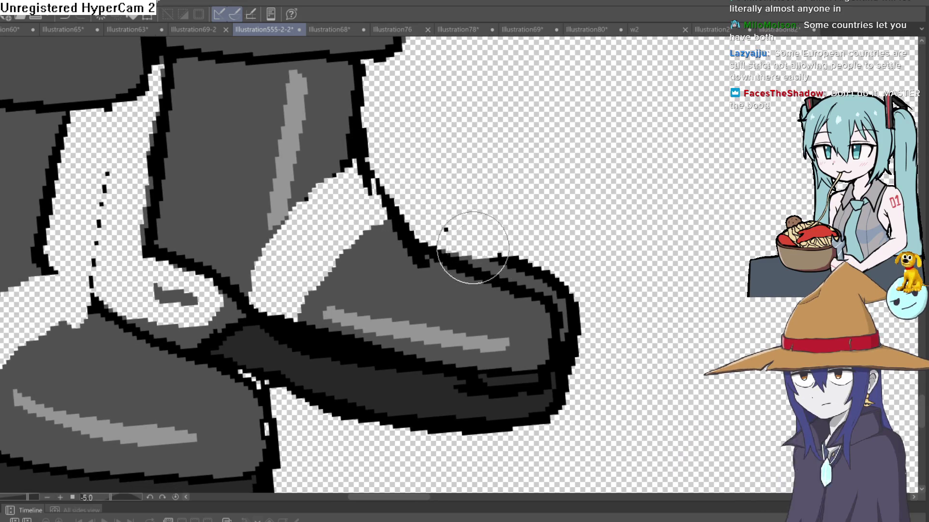
- Clean the right-hand shoe's outline, removing the stray dot, and redraw its upper edge lower and flatter
{"action": "left_click_drag", "start_coordinate": [541, 195], "coordinate": [399, 193]}
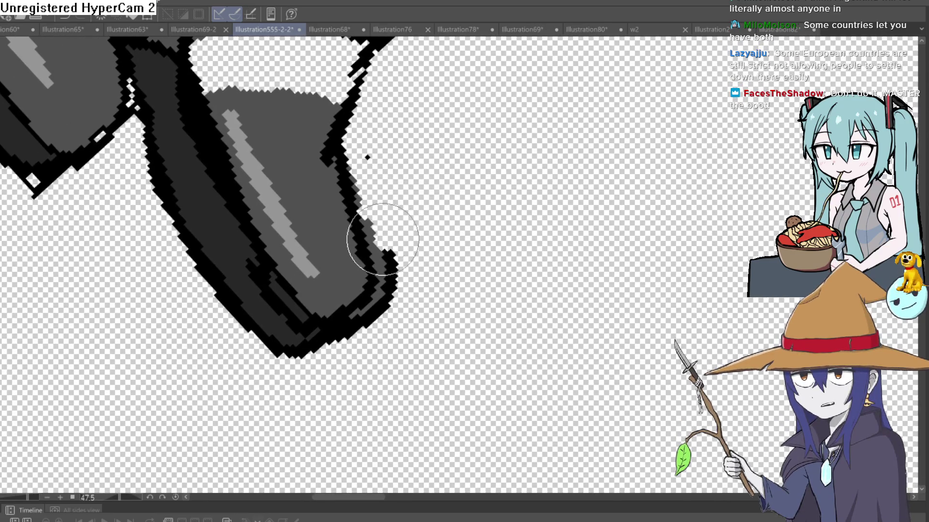
{"action": "mouse_move", "coordinate": [383, 238]}
{"action": "left_mouse_down"}
{"action": "mouse_move", "coordinate": [357, 170]}
{"action": "mouse_move", "coordinate": [383, 67]}
{"action": "left_mouse_up"}
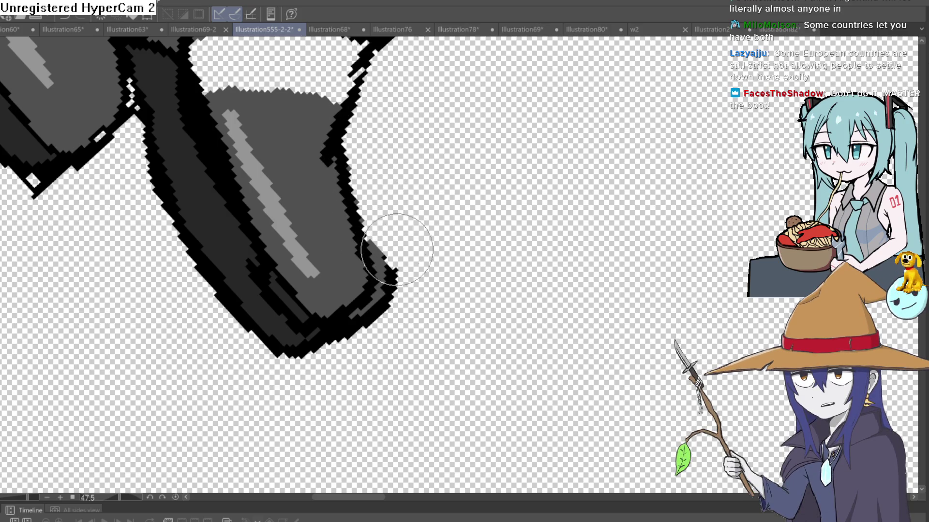
{"action": "mouse_move", "coordinate": [455, 206]}
{"action": "left_mouse_down"}
{"action": "mouse_move", "coordinate": [371, 148]}
{"action": "mouse_move", "coordinate": [383, 103]}
{"action": "left_mouse_up"}
{"action": "mouse_move", "coordinate": [347, 210]}
{"action": "left_mouse_down"}
{"action": "mouse_move", "coordinate": [452, 182]}
{"action": "mouse_move", "coordinate": [527, 181]}
{"action": "mouse_move", "coordinate": [536, 153]}
{"action": "mouse_move", "coordinate": [517, 178]}
{"action": "left_mouse_up"}
{"action": "scroll", "coordinate": [508, 174], "scroll_direction": "down", "scroll_amount": 3}
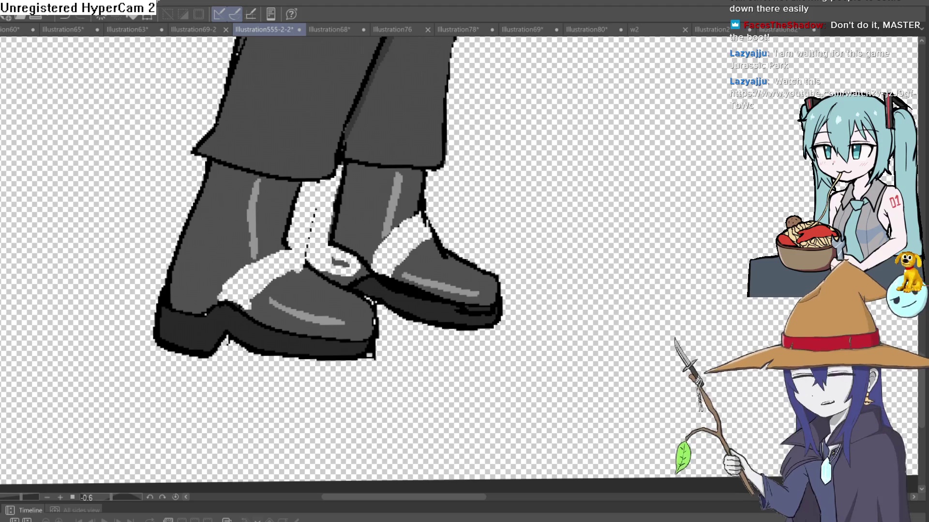
{"action": "left_click", "coordinate": [492, 276]}
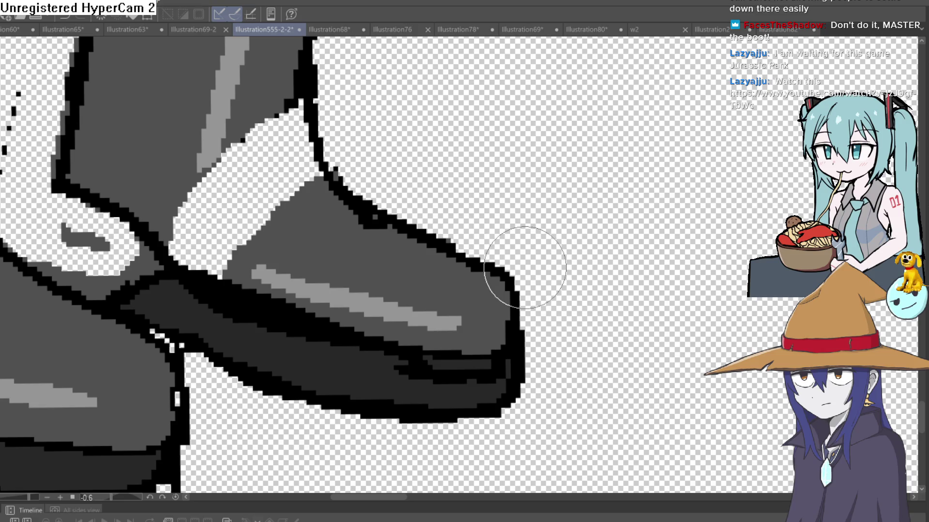
{"action": "scroll", "coordinate": [359, 88], "scroll_direction": "up", "scroll_amount": 2}
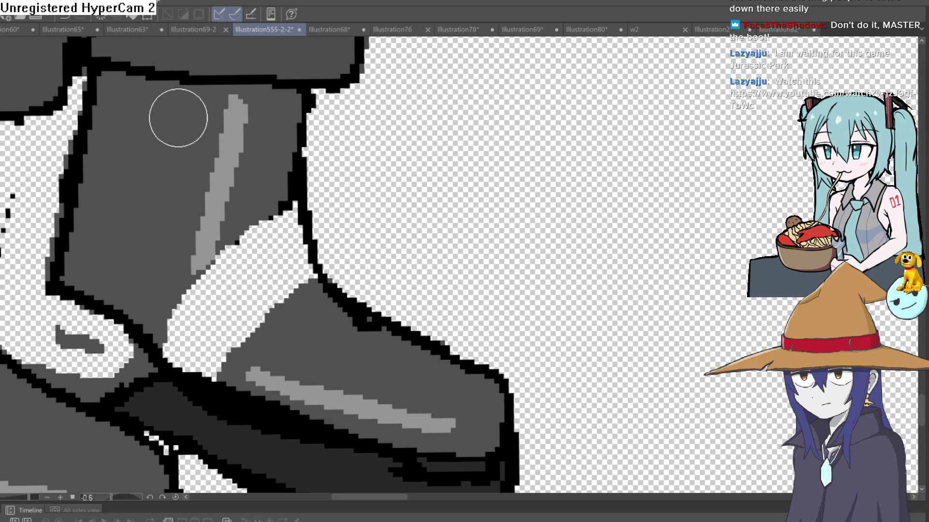
- Touch up the boot's left outline, then erase the back boot's old sole under the toe
{"action": "mouse_move", "coordinate": [114, 259]}
{"action": "left_mouse_down"}
{"action": "mouse_move", "coordinate": [83, 196]}
{"action": "mouse_move", "coordinate": [52, 270]}
{"action": "left_mouse_up"}
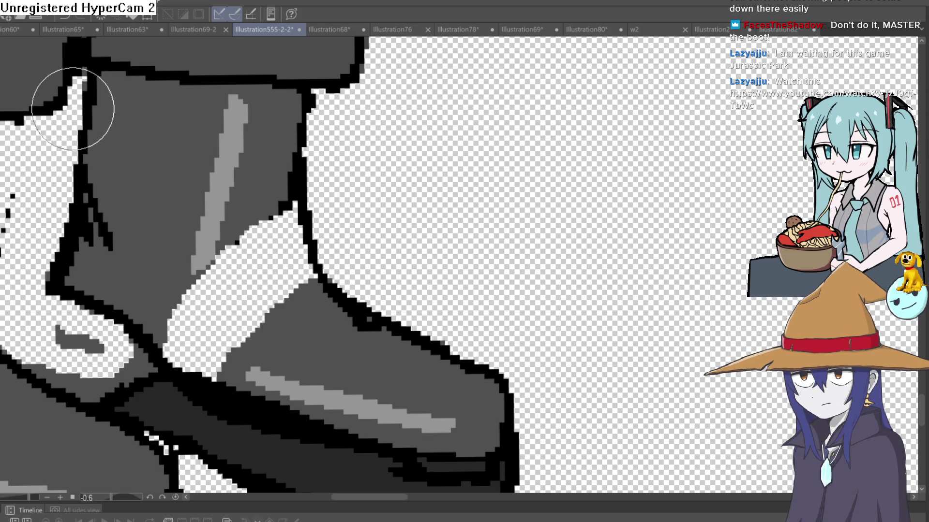
{"action": "scroll", "coordinate": [342, 132], "scroll_direction": "down", "scroll_amount": 3}
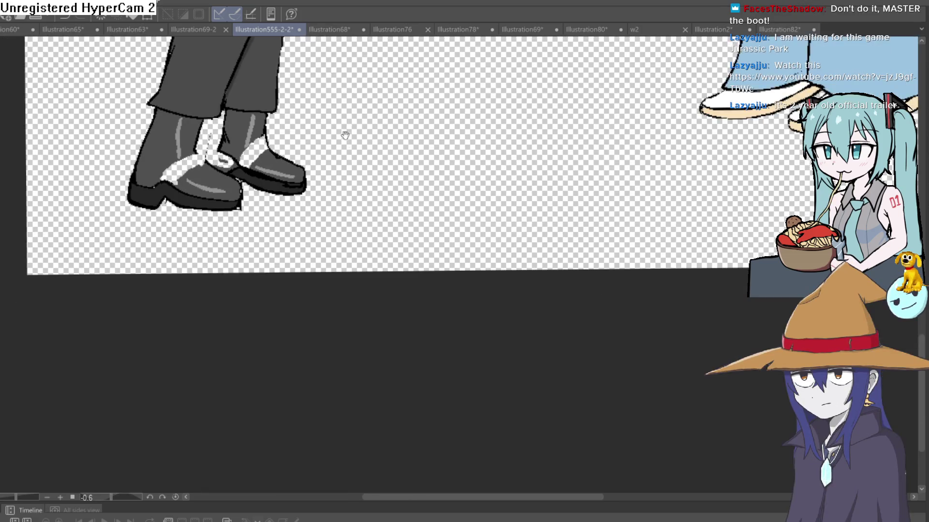
{"action": "left_click_drag", "start_coordinate": [341, 132], "coordinate": [315, 163]}
{"action": "scroll", "coordinate": [275, 174], "scroll_direction": "up", "scroll_amount": 2}
{"action": "scroll", "coordinate": [288, 185], "scroll_direction": "up", "scroll_amount": 1}
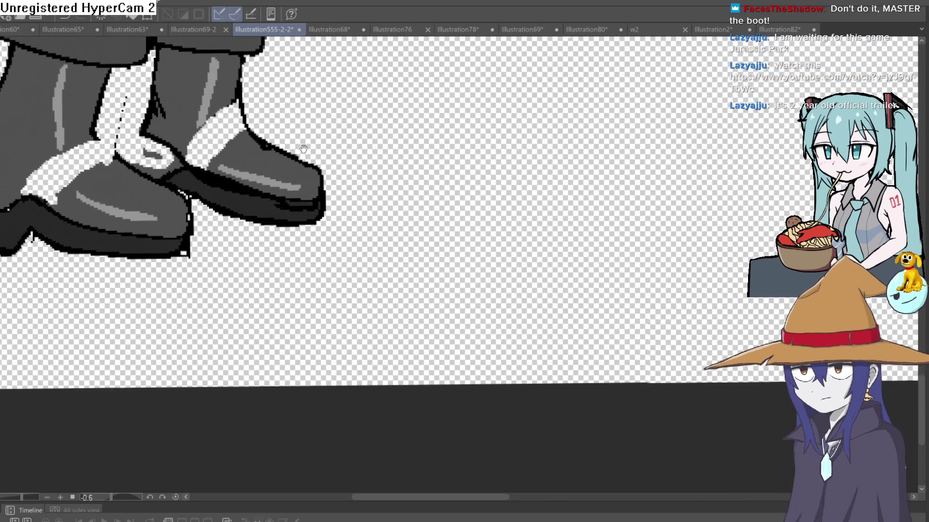
{"action": "scroll", "coordinate": [224, 196], "scroll_direction": "up", "scroll_amount": 2}
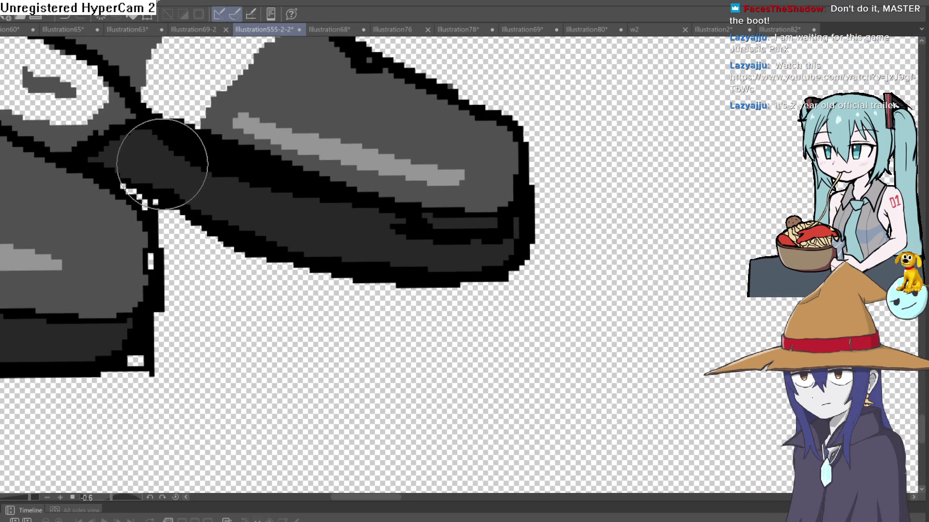
{"action": "left_click_drag", "start_coordinate": [373, 252], "coordinate": [508, 239]}
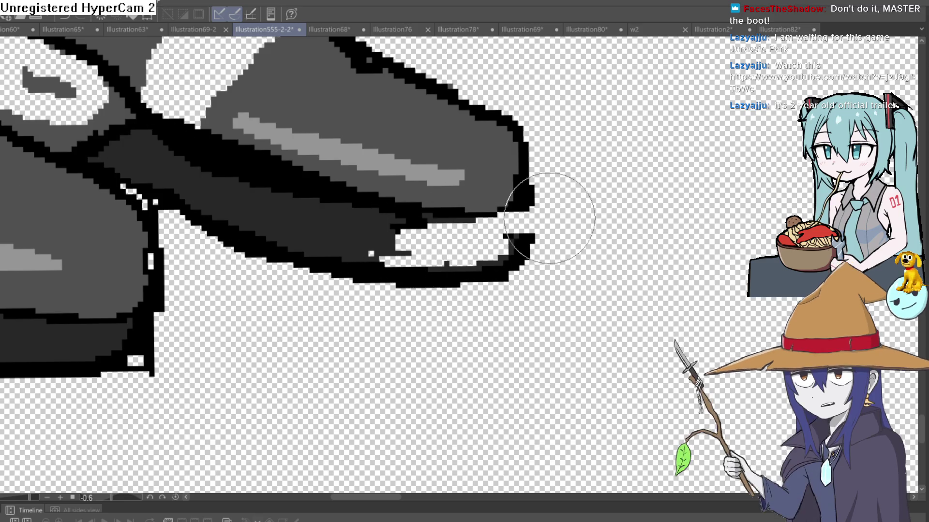
{"action": "mouse_move", "coordinate": [537, 213]}
{"action": "left_mouse_down"}
{"action": "mouse_move", "coordinate": [491, 276]}
{"action": "mouse_move", "coordinate": [435, 270]}
{"action": "mouse_move", "coordinate": [373, 208]}
{"action": "left_mouse_up"}
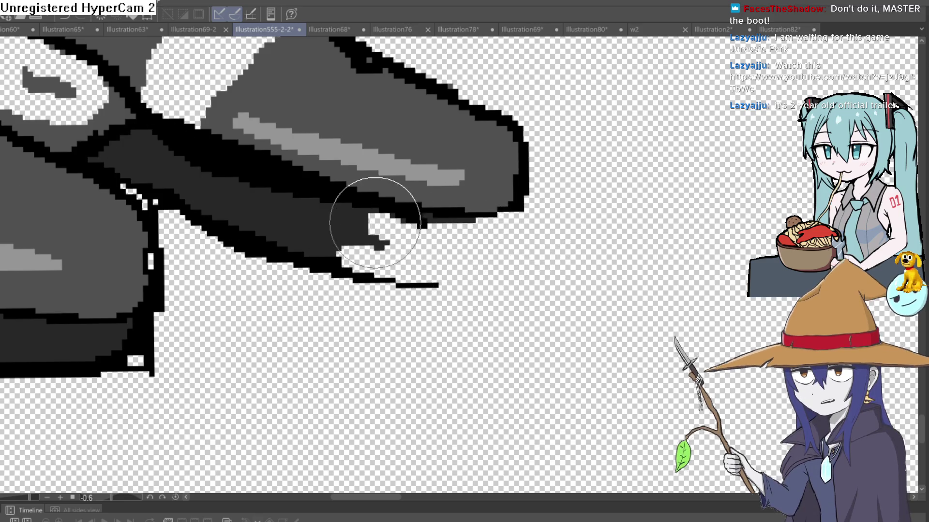
{"action": "mouse_move", "coordinate": [455, 236]}
{"action": "left_mouse_down"}
{"action": "mouse_move", "coordinate": [415, 208]}
{"action": "mouse_move", "coordinate": [481, 223]}
{"action": "mouse_move", "coordinate": [379, 269]}
{"action": "mouse_move", "coordinate": [230, 236]}
{"action": "left_mouse_up"}
- Erase the stray dots below the back boot and turn the view upright again
{"action": "mouse_move", "coordinate": [98, 136]}
{"action": "left_mouse_down"}
{"action": "mouse_move", "coordinate": [233, 223]}
{"action": "mouse_move", "coordinate": [167, 218]}
{"action": "mouse_move", "coordinate": [109, 175]}
{"action": "mouse_move", "coordinate": [166, 155]}
{"action": "mouse_move", "coordinate": [184, 160]}
{"action": "mouse_move", "coordinate": [259, 228]}
{"action": "mouse_move", "coordinate": [249, 197]}
{"action": "mouse_move", "coordinate": [479, 327]}
{"action": "mouse_move", "coordinate": [426, 332]}
{"action": "left_mouse_up"}
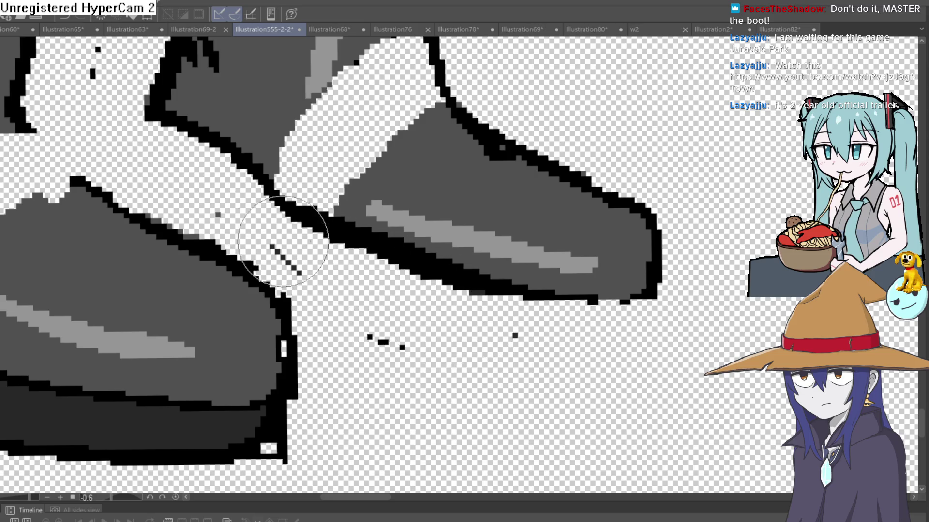
{"action": "left_click_drag", "start_coordinate": [228, 238], "coordinate": [393, 342]}
{"action": "scroll", "coordinate": [394, 342], "scroll_direction": "down", "scroll_amount": 3}
{"action": "scroll", "coordinate": [612, 270], "scroll_direction": "down", "scroll_amount": 2}
{"action": "left_click_drag", "start_coordinate": [611, 271], "coordinate": [558, 190]}
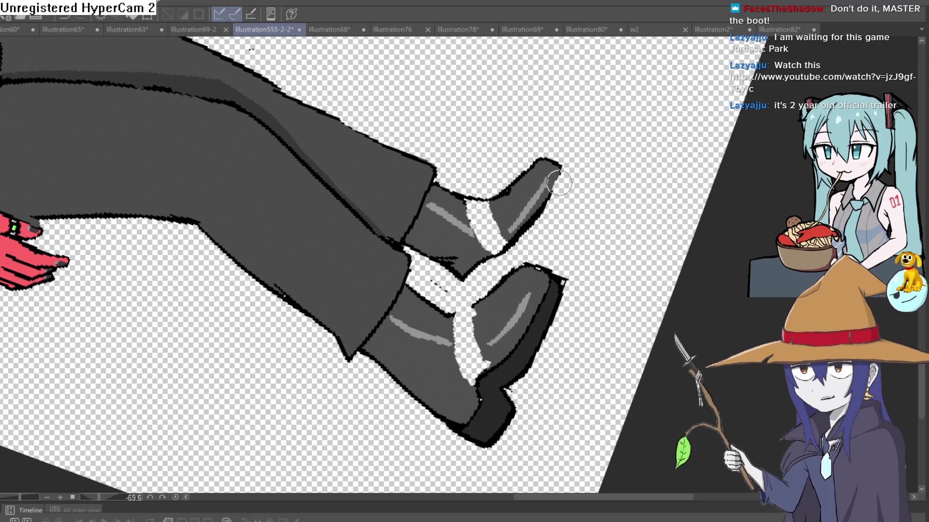
{"action": "scroll", "coordinate": [611, 170], "scroll_direction": "up", "scroll_amount": 2}
{"action": "mouse_move", "coordinate": [612, 170]}
{"action": "left_mouse_down"}
{"action": "mouse_move", "coordinate": [614, 256]}
{"action": "mouse_move", "coordinate": [531, 208]}
{"action": "mouse_move", "coordinate": [516, 227]}
{"action": "mouse_move", "coordinate": [539, 208]}
{"action": "mouse_move", "coordinate": [385, 157]}
{"action": "left_mouse_up"}
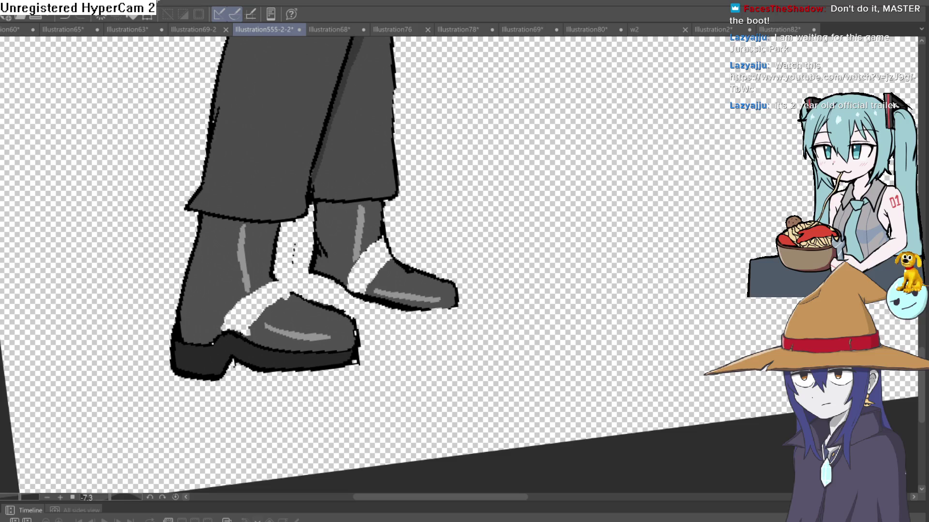
{"action": "scroll", "coordinate": [484, 218], "scroll_direction": "up", "scroll_amount": 1}
{"action": "scroll", "coordinate": [484, 218], "scroll_direction": "up", "scroll_amount": 1}
{"action": "scroll", "coordinate": [425, 259], "scroll_direction": "up", "scroll_amount": 1}
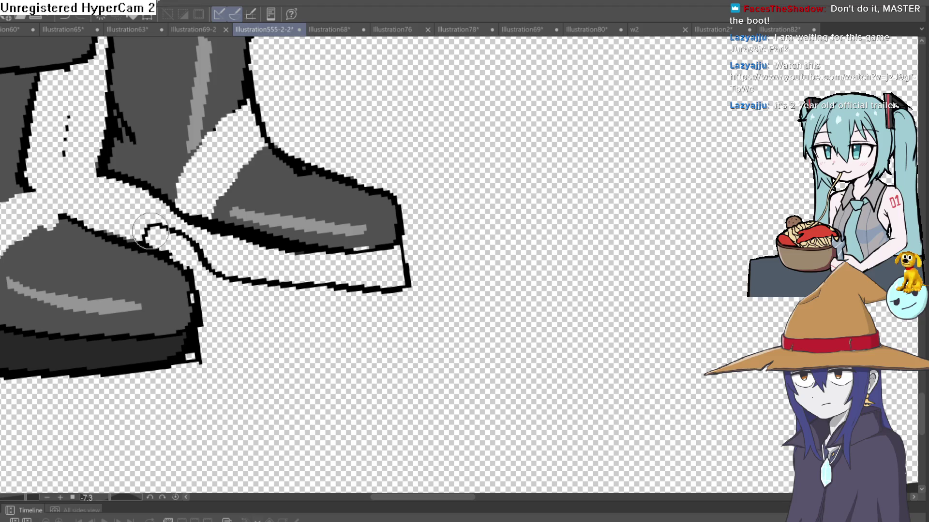
- Undo the bad stroke and redraw the back boot's sole outline down the toe edge and along the bottom
{"action": "key", "text": "ctrl+z"}
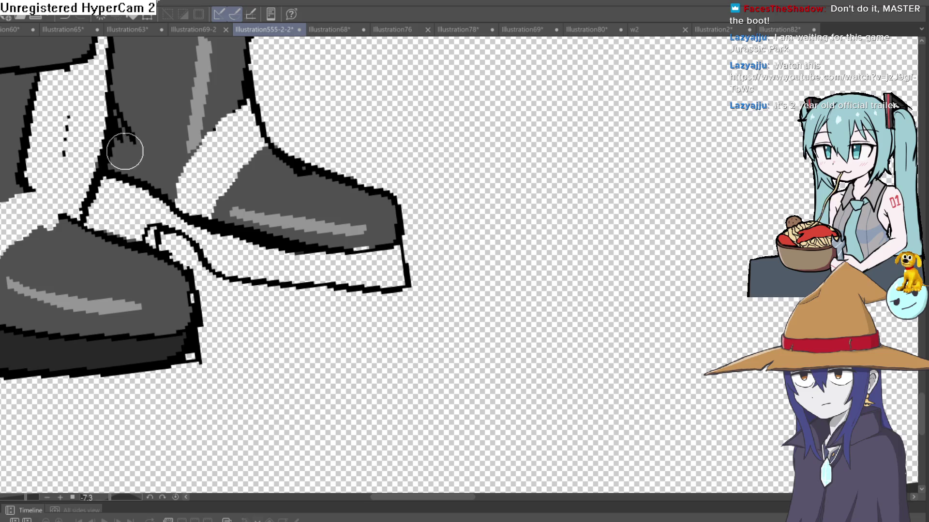
{"action": "scroll", "coordinate": [433, 200], "scroll_direction": "down", "scroll_amount": 5}
{"action": "scroll", "coordinate": [434, 199], "scroll_direction": "up", "scroll_amount": 4}
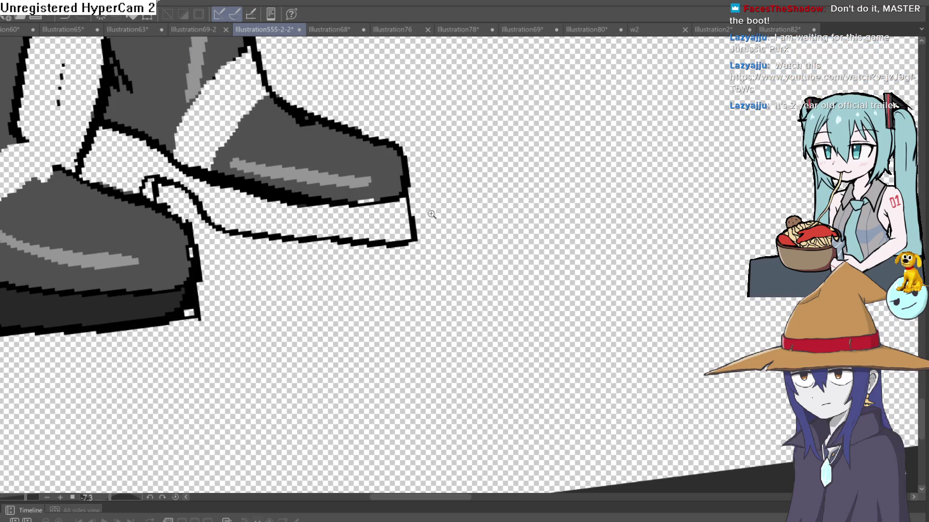
{"action": "scroll", "coordinate": [431, 214], "scroll_direction": "up", "scroll_amount": 1}
{"action": "left_click_drag", "start_coordinate": [420, 212], "coordinate": [416, 195]}
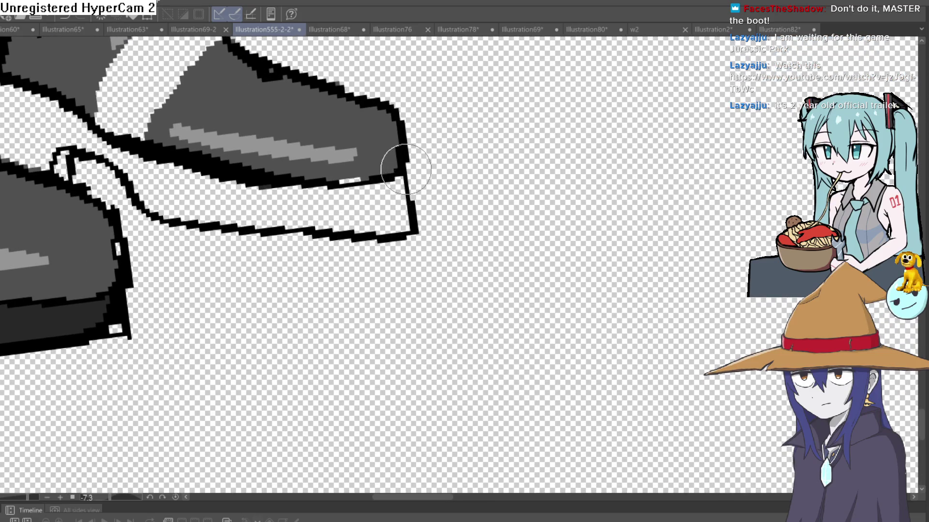
{"action": "mouse_move", "coordinate": [394, 145]}
{"action": "left_mouse_down"}
{"action": "mouse_move", "coordinate": [421, 167]}
{"action": "mouse_move", "coordinate": [395, 248]}
{"action": "mouse_move", "coordinate": [229, 242]}
{"action": "mouse_move", "coordinate": [124, 185]}
{"action": "mouse_move", "coordinate": [71, 171]}
{"action": "mouse_move", "coordinate": [102, 120]}
{"action": "left_mouse_up"}
{"action": "mouse_move", "coordinate": [417, 183]}
{"action": "left_mouse_down"}
{"action": "mouse_move", "coordinate": [396, 236]}
{"action": "mouse_move", "coordinate": [310, 250]}
{"action": "mouse_move", "coordinate": [186, 206]}
{"action": "left_mouse_up"}
{"action": "scroll", "coordinate": [324, 166], "scroll_direction": "down", "scroll_amount": 3}
{"action": "scroll", "coordinate": [473, 290], "scroll_direction": "down", "scroll_amount": 1}
{"action": "scroll", "coordinate": [493, 273], "scroll_direction": "down", "scroll_amount": 3}
{"action": "scroll", "coordinate": [490, 213], "scroll_direction": "down", "scroll_amount": 2}
{"action": "mouse_move", "coordinate": [488, 239]}
{"action": "left_mouse_down"}
{"action": "mouse_move", "coordinate": [415, 269]}
{"action": "mouse_move", "coordinate": [415, 204]}
{"action": "left_mouse_up"}
{"action": "scroll", "coordinate": [415, 203], "scroll_direction": "up", "scroll_amount": 4}
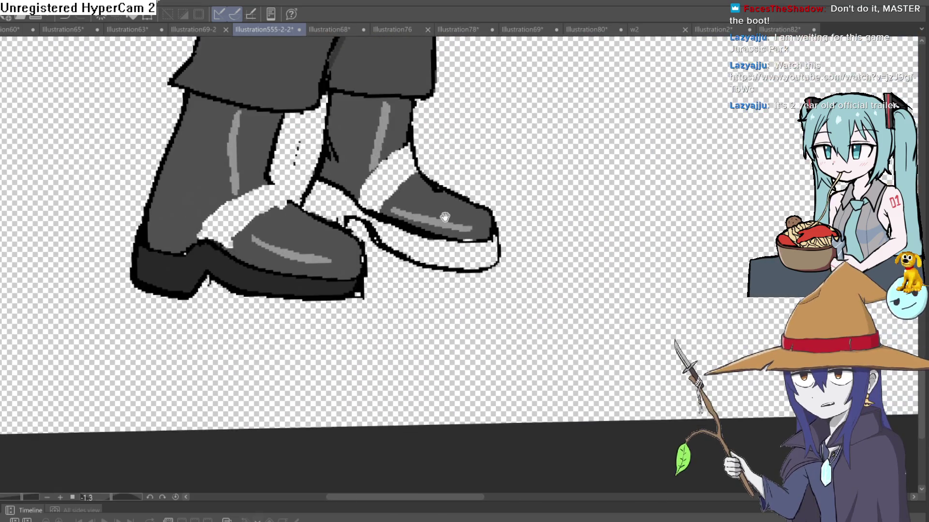
{"action": "scroll", "coordinate": [464, 131], "scroll_direction": "up", "scroll_amount": 1}
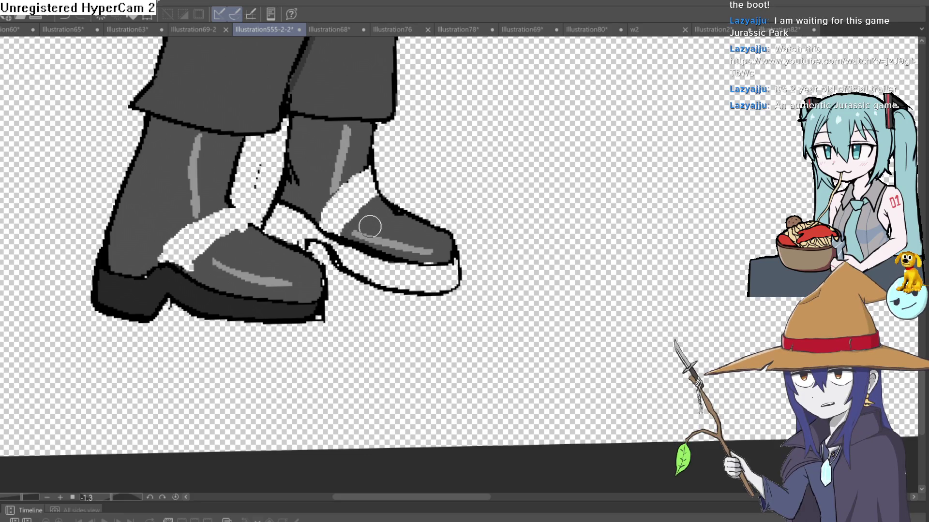
- Redraw the tangled overlap between the two boots as one clean outline, then reframe the view on the legs
{"action": "left_click", "coordinate": [346, 221]}
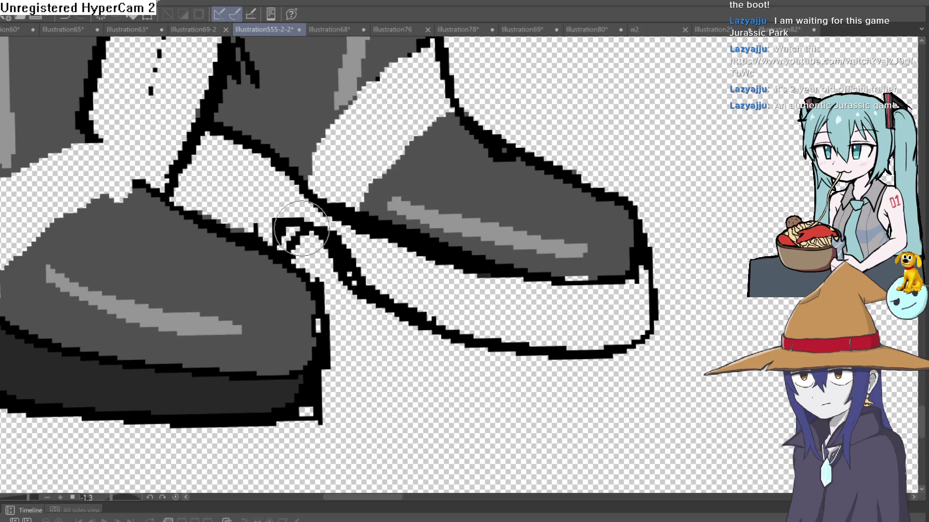
{"action": "left_click_drag", "start_coordinate": [328, 227], "coordinate": [356, 254]}
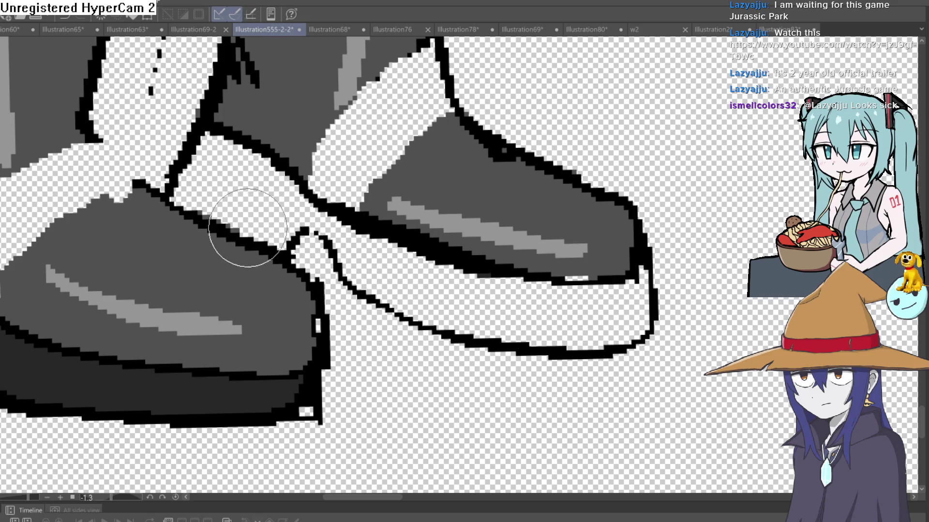
{"action": "scroll", "coordinate": [488, 215], "scroll_direction": "down", "scroll_amount": 5}
{"action": "left_click_drag", "start_coordinate": [488, 216], "coordinate": [470, 212]}
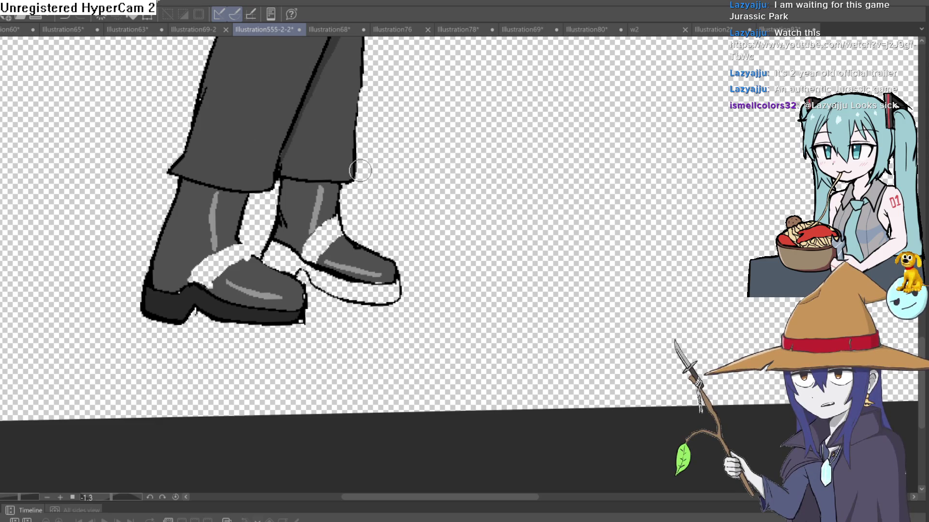
{"action": "mouse_move", "coordinate": [405, 221]}
{"action": "left_mouse_down"}
{"action": "mouse_move", "coordinate": [460, 191]}
{"action": "mouse_move", "coordinate": [438, 162]}
{"action": "mouse_move", "coordinate": [419, 194]}
{"action": "left_mouse_up"}
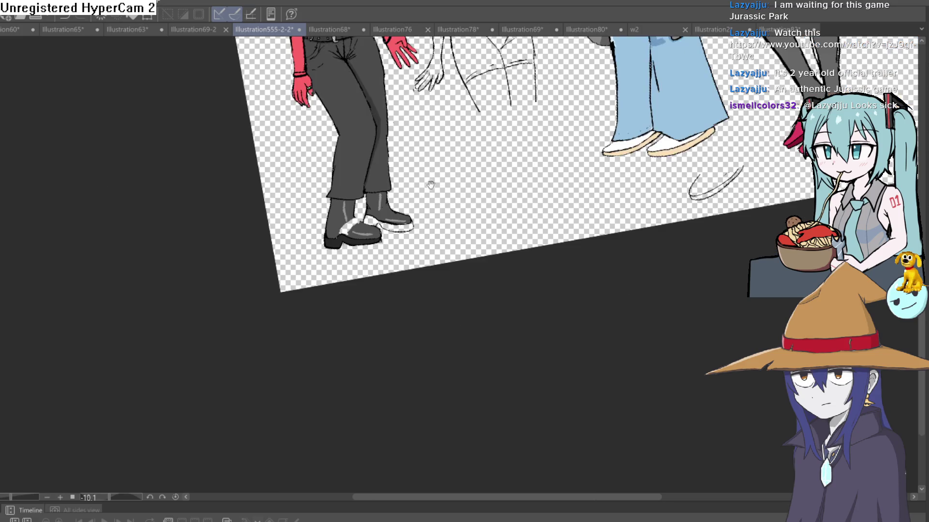
{"action": "scroll", "coordinate": [429, 183], "scroll_direction": "down", "scroll_amount": 2}
{"action": "left_click_drag", "start_coordinate": [495, 176], "coordinate": [401, 178]}
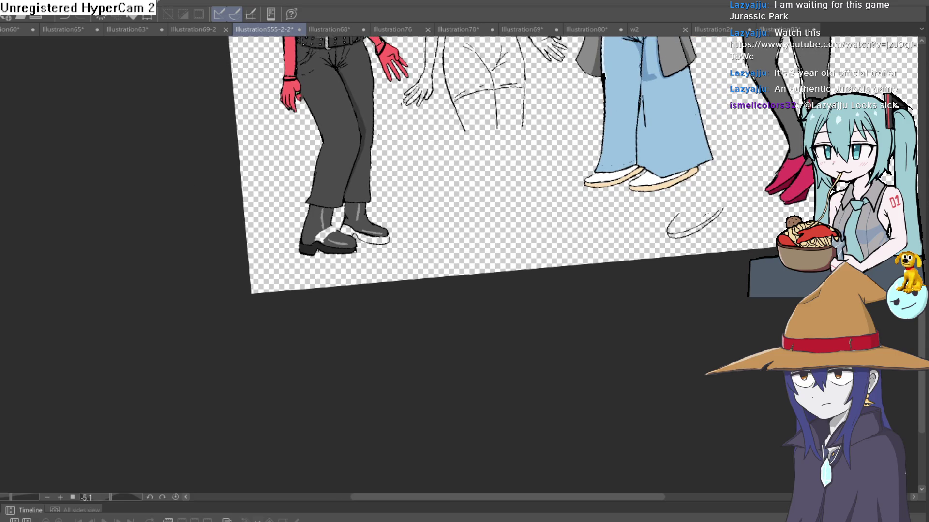
{"action": "scroll", "coordinate": [360, 232], "scroll_direction": "up", "scroll_amount": 3}
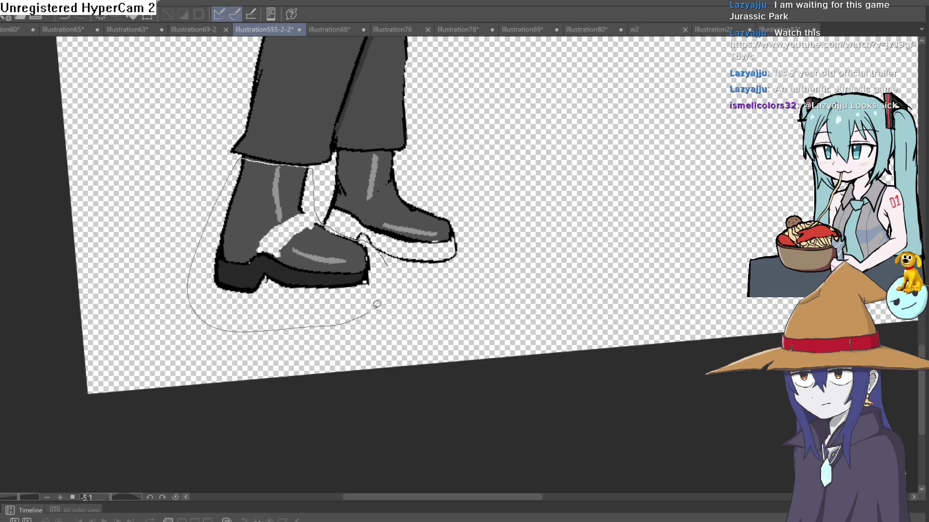
- Lasso the front boot, cut it out, compare with and without, and bring it back
{"action": "left_click_drag", "start_coordinate": [206, 228], "coordinate": [389, 261]}
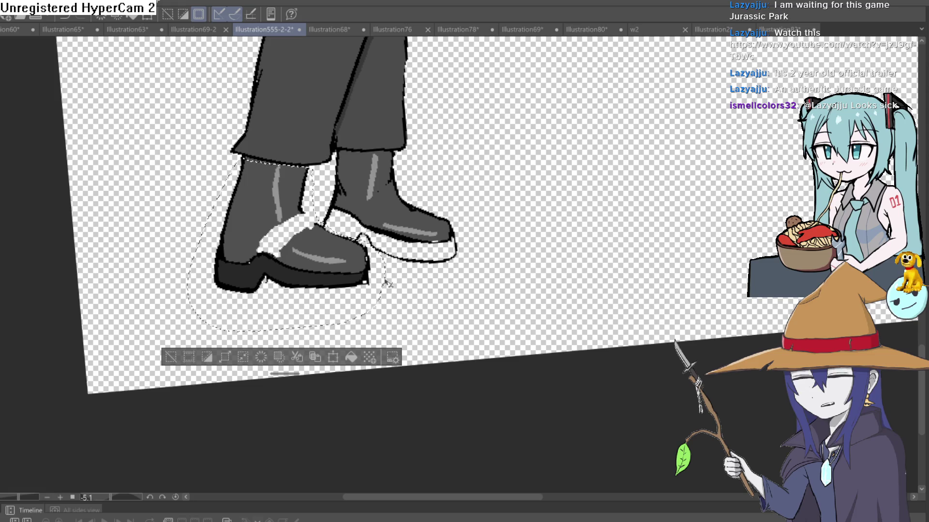
{"action": "key", "text": "Delete"}
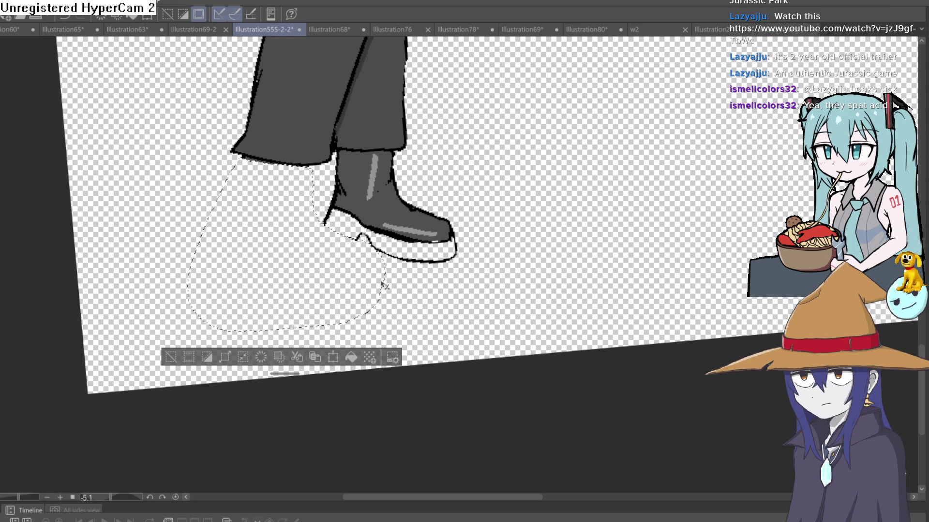
{"action": "key", "text": "ctrl+z"}
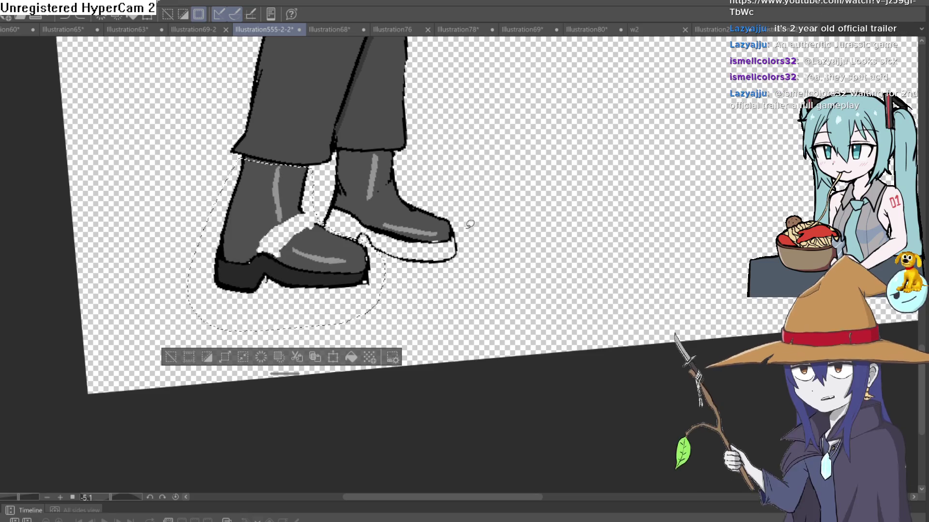
{"action": "key", "text": "ctrl+y"}
{"action": "key", "text": "ctrl+z"}
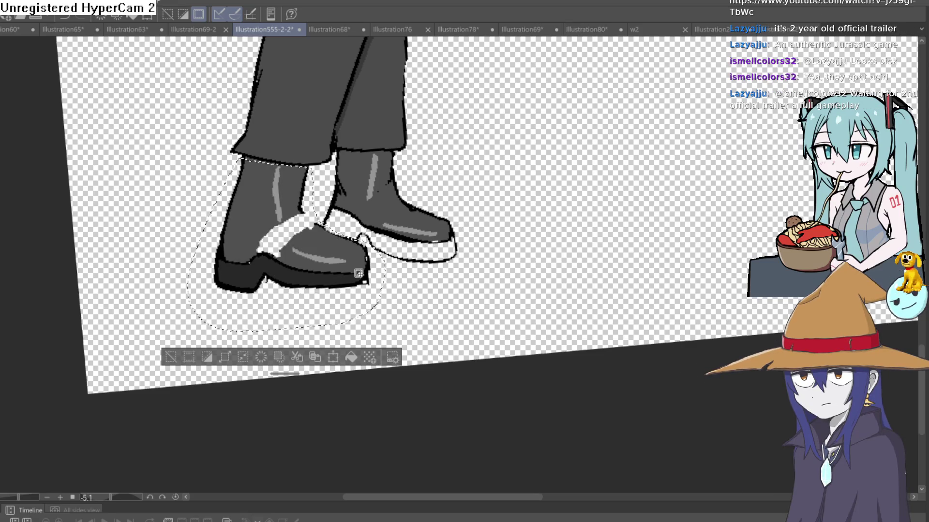
- Transform the selected front boot up and to the right into empty space and deselect
{"action": "key", "text": "ctrl+t"}
{"action": "left_click_drag", "start_coordinate": [297, 303], "coordinate": [701, 246]}
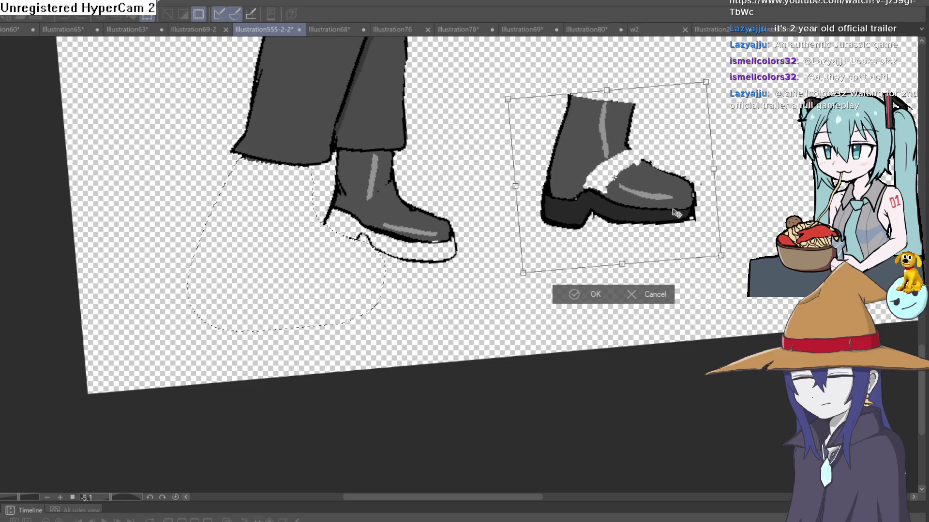
{"action": "left_click", "coordinate": [667, 296]}
{"action": "key", "text": "ctrl+d"}
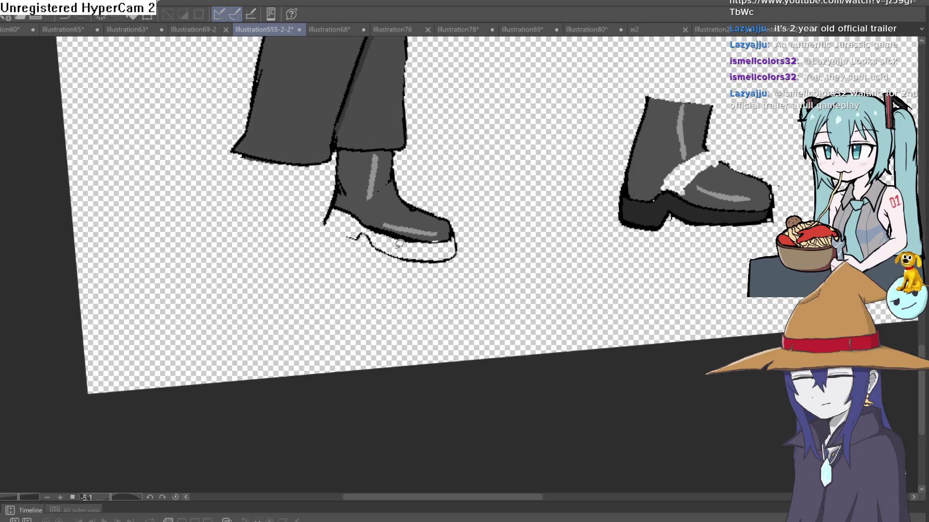
{"action": "left_click", "coordinate": [329, 270]}
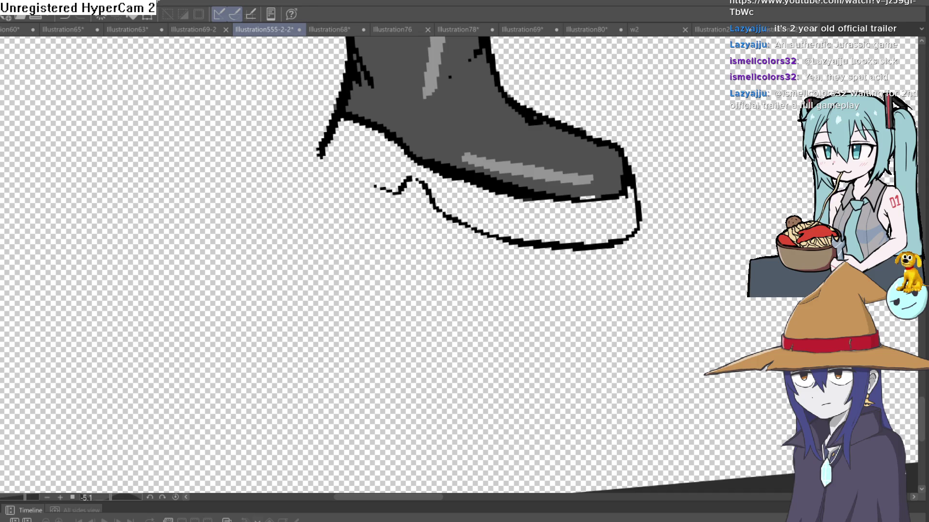
{"action": "scroll", "coordinate": [410, 206], "scroll_direction": "up", "scroll_amount": 3}
- Undo stray grey strokes, thicken the sole outline at the toe, and erase test dashes by the heel notch
{"action": "left_click_drag", "start_coordinate": [435, 156], "coordinate": [399, 215]}
{"action": "key", "text": "ctrl+z"}
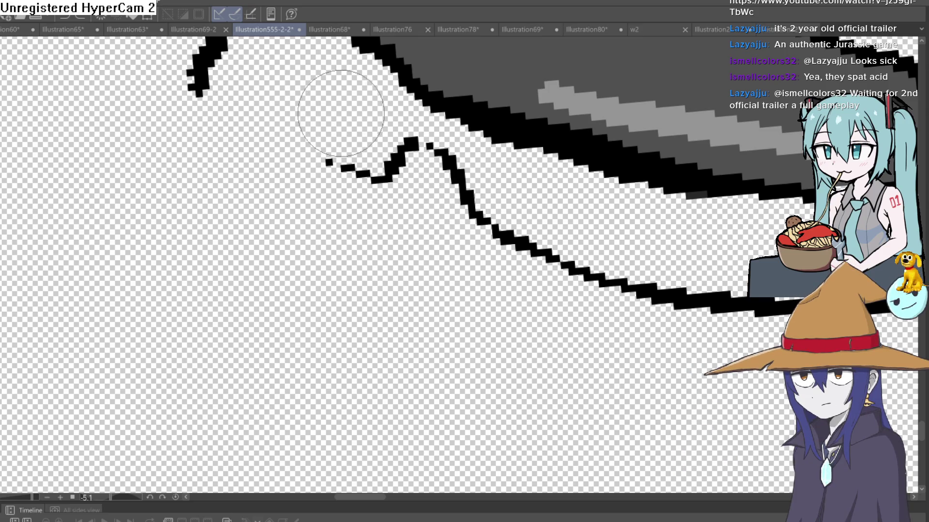
{"action": "mouse_move", "coordinate": [436, 151]}
{"action": "left_mouse_down"}
{"action": "mouse_move", "coordinate": [395, 211]}
{"action": "mouse_move", "coordinate": [217, 58]}
{"action": "left_mouse_up"}
{"action": "scroll", "coordinate": [469, 225], "scroll_direction": "down", "scroll_amount": 5}
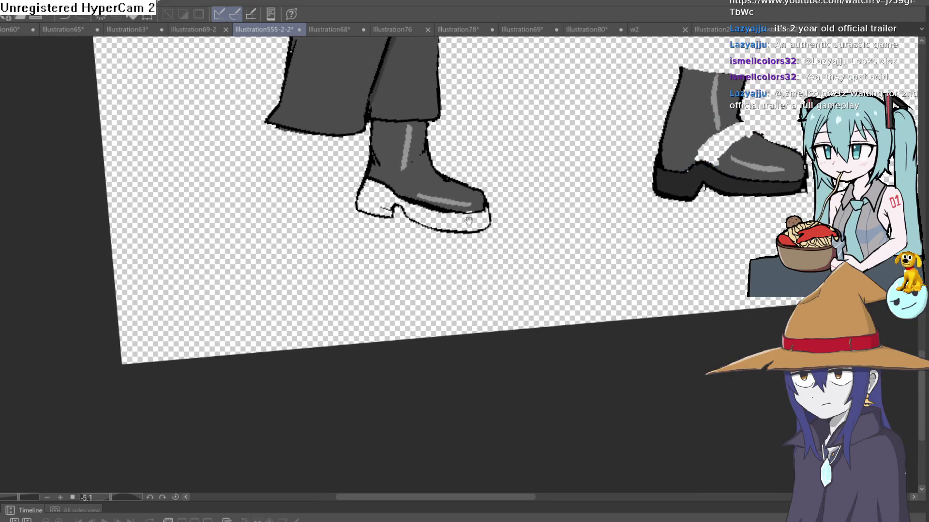
{"action": "scroll", "coordinate": [468, 226], "scroll_direction": "up", "scroll_amount": 5}
{"action": "left_click_drag", "start_coordinate": [359, 218], "coordinate": [399, 221]}
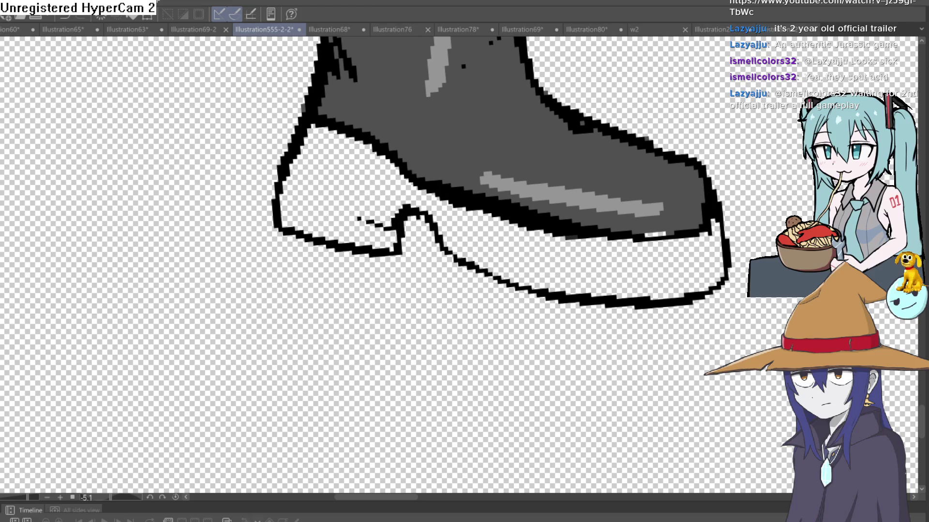
{"action": "left_click_drag", "start_coordinate": [359, 218], "coordinate": [385, 224]}
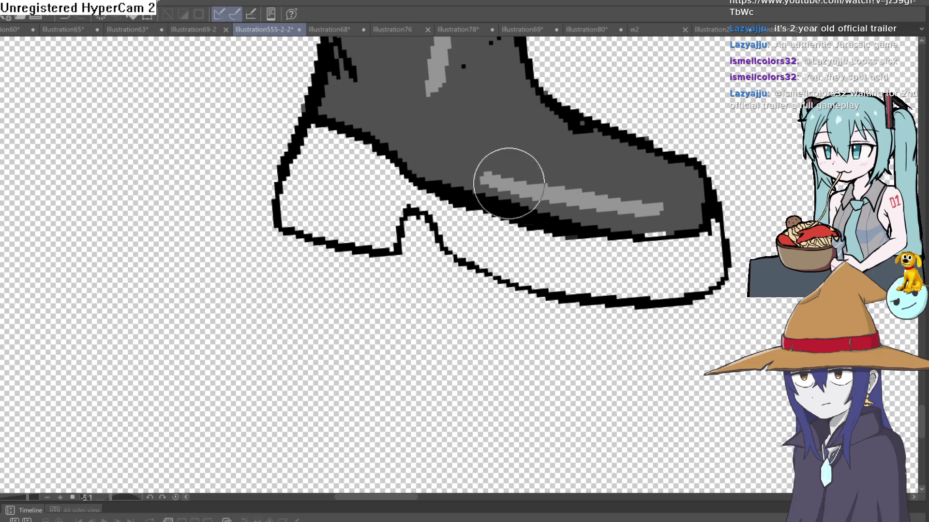
{"action": "scroll", "coordinate": [497, 181], "scroll_direction": "down", "scroll_amount": 5}
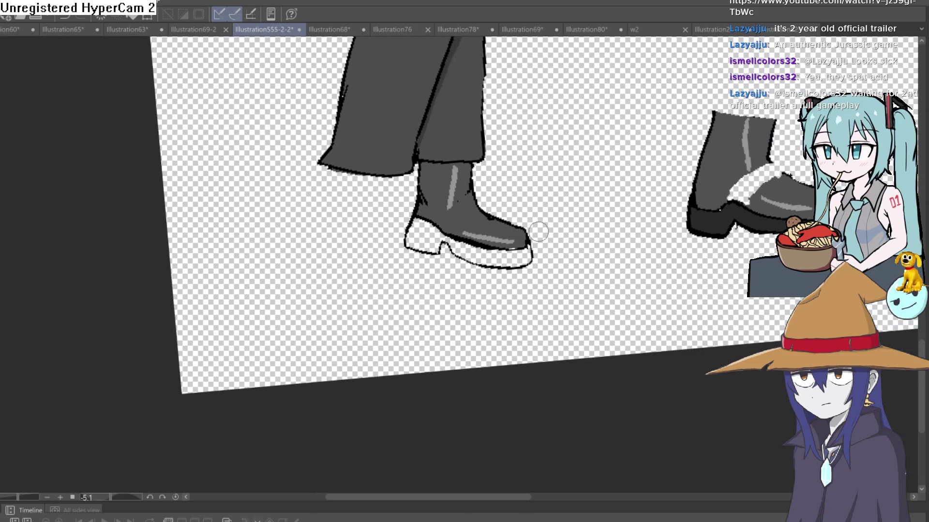
{"action": "scroll", "coordinate": [538, 231], "scroll_direction": "down", "scroll_amount": 2}
{"action": "scroll", "coordinate": [550, 193], "scroll_direction": "up", "scroll_amount": 3}
{"action": "scroll", "coordinate": [560, 193], "scroll_direction": "up", "scroll_amount": 1}
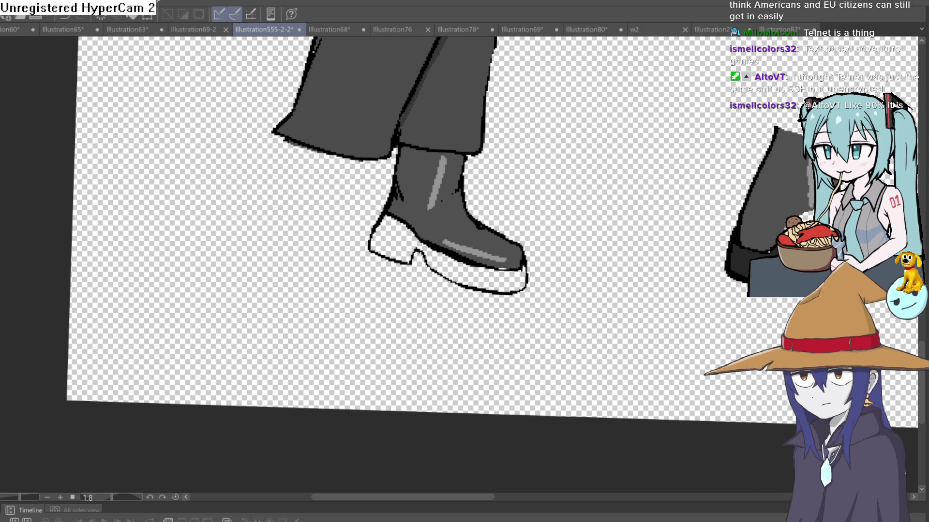
- Lasso the boot, copy and paste it, and start transforming the pasted copy
{"action": "mouse_move", "coordinate": [529, 148]}
{"action": "left_mouse_down"}
{"action": "mouse_move", "coordinate": [500, 113]}
{"action": "mouse_move", "coordinate": [417, 114]}
{"action": "left_mouse_up"}
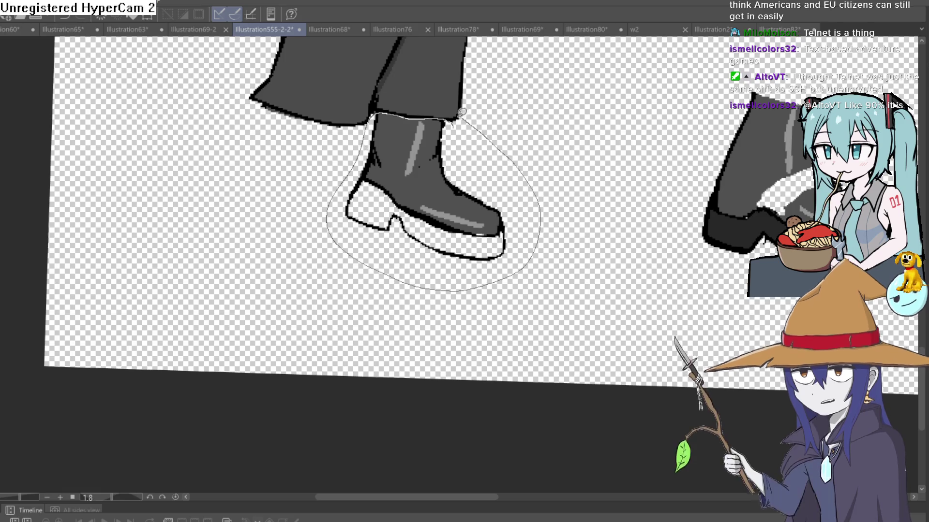
{"action": "left_click_drag", "start_coordinate": [341, 183], "coordinate": [470, 111]}
{"action": "key", "text": "Delete"}
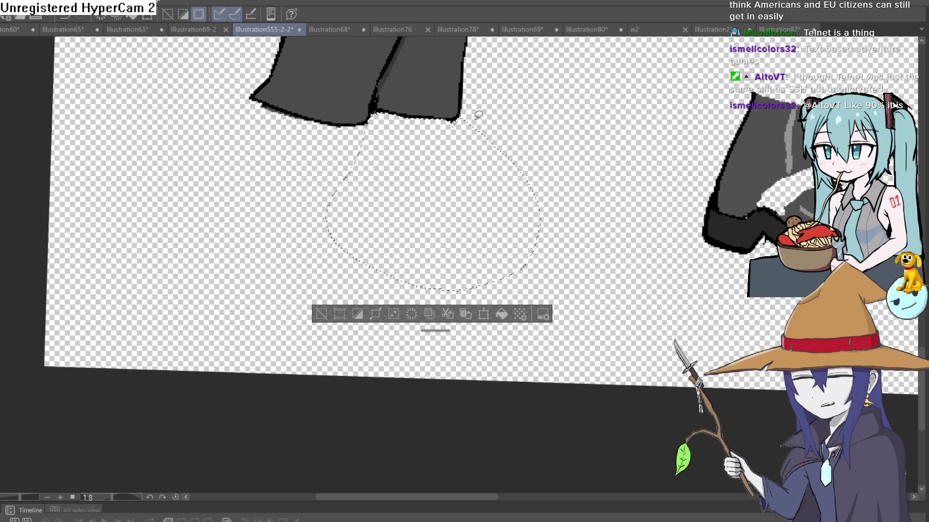
{"action": "key", "text": "ctrl+z"}
{"action": "key", "text": "ctrl+c"}
{"action": "key", "text": "ctrl+v"}
{"action": "key", "text": "ctrl+t"}
- Move the boot copy left, rotate it slightly tilted, confirm the placement and deselect
{"action": "mouse_move", "coordinate": [466, 217]}
{"action": "left_mouse_down"}
{"action": "mouse_move", "coordinate": [351, 216]}
{"action": "mouse_move", "coordinate": [354, 225]}
{"action": "left_mouse_up"}
{"action": "left_click_drag", "start_coordinate": [461, 136], "coordinate": [449, 161]}
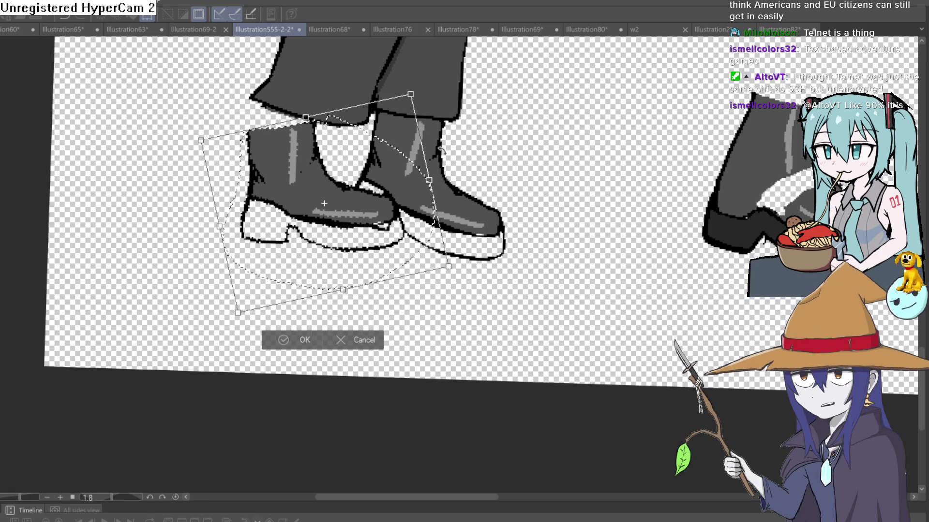
{"action": "mouse_move", "coordinate": [400, 201]}
{"action": "left_mouse_down"}
{"action": "mouse_move", "coordinate": [395, 216]}
{"action": "mouse_move", "coordinate": [436, 218]}
{"action": "left_mouse_up"}
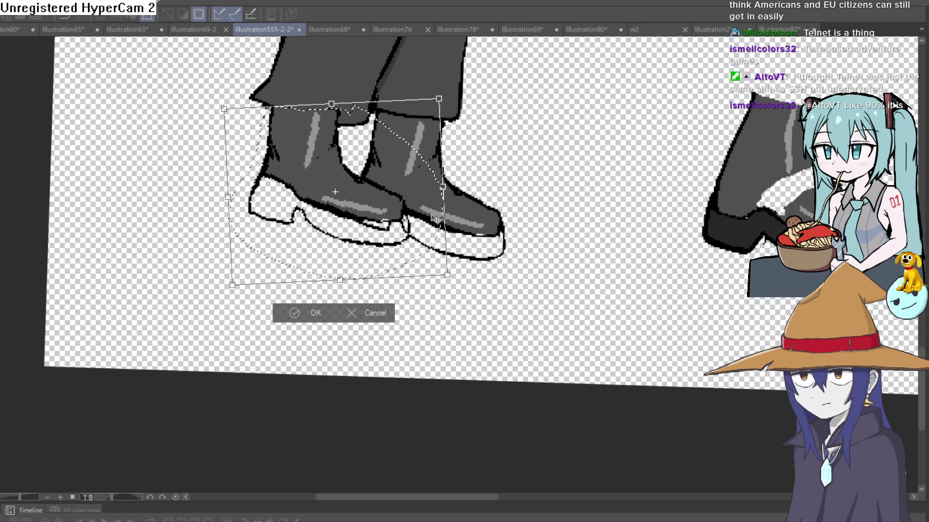
{"action": "left_click", "coordinate": [317, 314]}
{"action": "key", "text": "ctrl+d"}
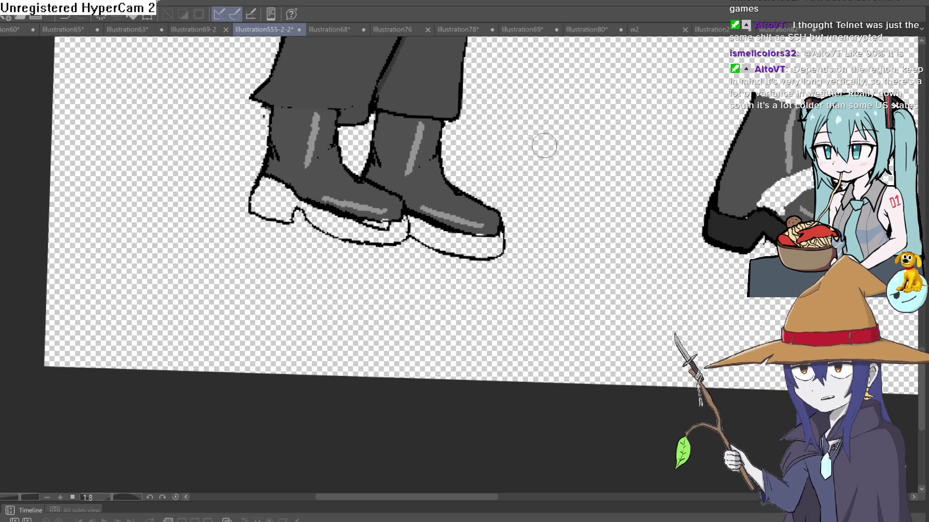
- Repaint the lower boot's toe outline and erase the stray mark by the trouser cuff
{"action": "left_click_drag", "start_coordinate": [541, 145], "coordinate": [391, 92]}
{"action": "left_click_drag", "start_coordinate": [388, 290], "coordinate": [377, 290]}
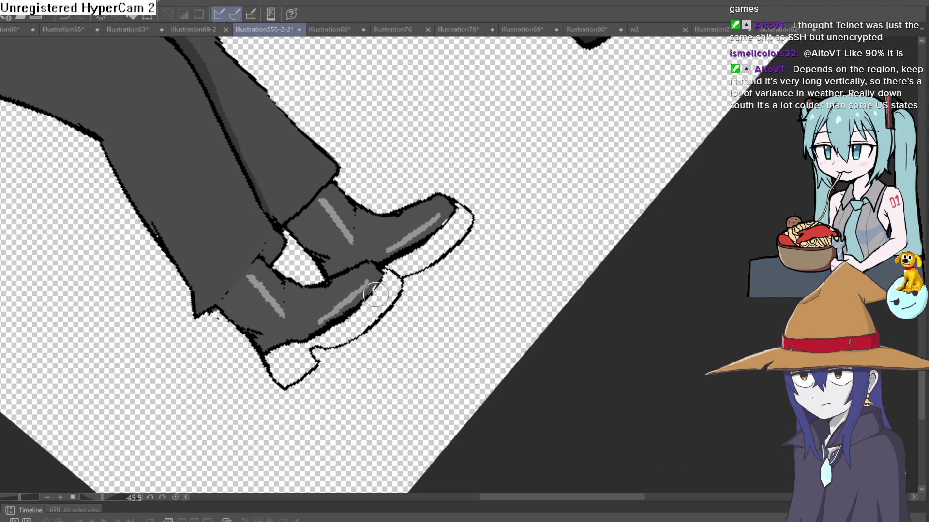
{"action": "scroll", "coordinate": [378, 298], "scroll_direction": "down", "scroll_amount": 5}
{"action": "mouse_move", "coordinate": [545, 264]}
{"action": "left_mouse_down"}
{"action": "mouse_move", "coordinate": [406, 281]}
{"action": "mouse_move", "coordinate": [384, 304]}
{"action": "left_mouse_up"}
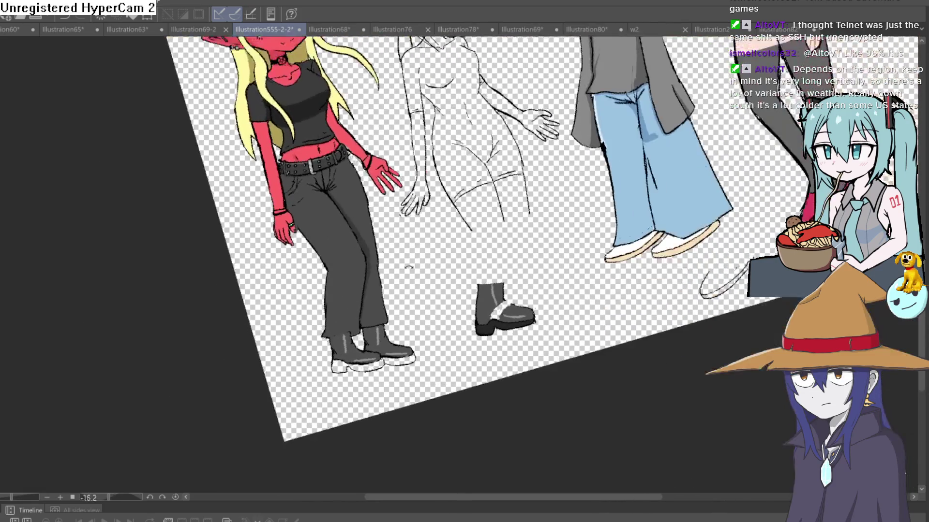
{"action": "scroll", "coordinate": [383, 303], "scroll_direction": "up", "scroll_amount": 5}
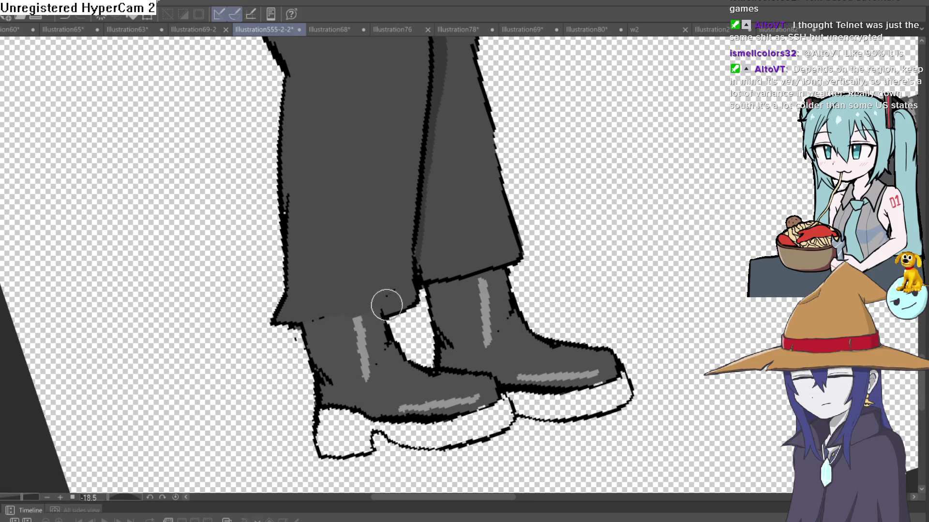
{"action": "mouse_move", "coordinate": [383, 303]}
{"action": "left_mouse_down"}
{"action": "mouse_move", "coordinate": [336, 325]}
{"action": "mouse_move", "coordinate": [322, 322]}
{"action": "left_mouse_up"}
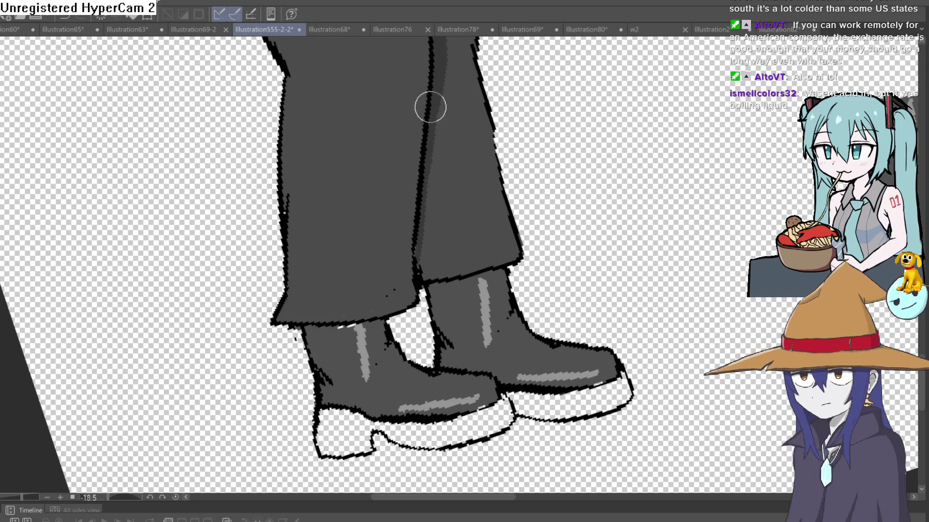
- Pan and tilt the view around the boots to inspect them
{"action": "left_click_drag", "start_coordinate": [411, 143], "coordinate": [450, 114]}
{"action": "scroll", "coordinate": [450, 114], "scroll_direction": "up", "scroll_amount": 3}
{"action": "scroll", "coordinate": [543, 131], "scroll_direction": "down", "scroll_amount": 1}
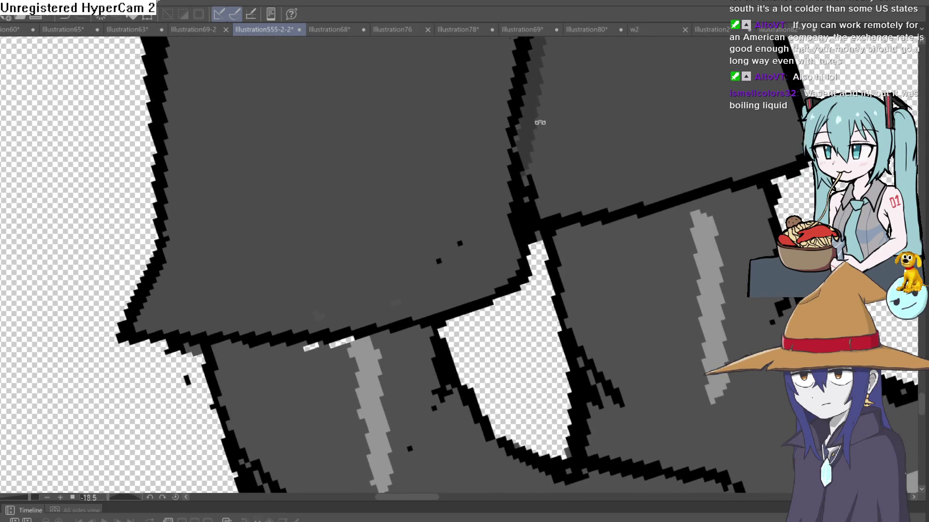
{"action": "scroll", "coordinate": [535, 124], "scroll_direction": "down", "scroll_amount": 2}
{"action": "scroll", "coordinate": [589, 231], "scroll_direction": "down", "scroll_amount": 2}
{"action": "mouse_move", "coordinate": [489, 109]}
{"action": "left_mouse_down"}
{"action": "mouse_move", "coordinate": [439, 171]}
{"action": "mouse_move", "coordinate": [443, 116]}
{"action": "left_mouse_up"}
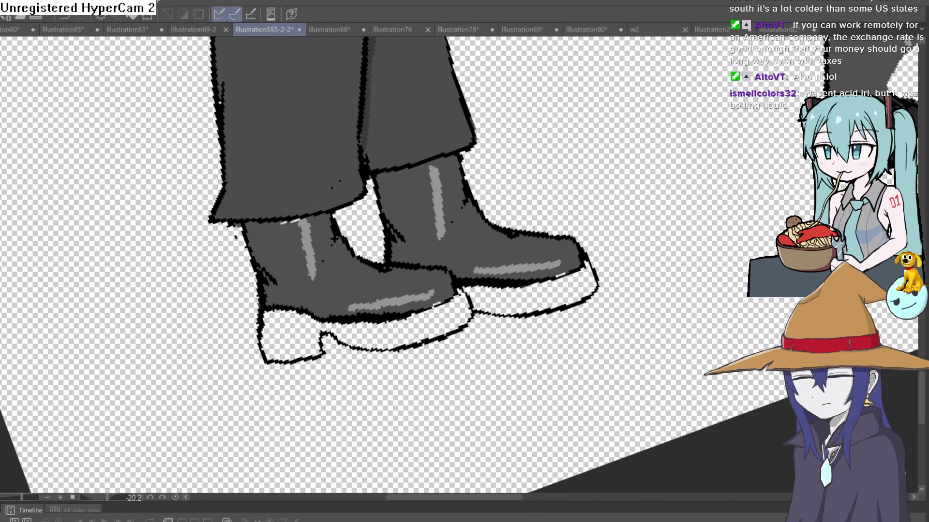
{"action": "left_click_drag", "start_coordinate": [447, 137], "coordinate": [322, 123]}
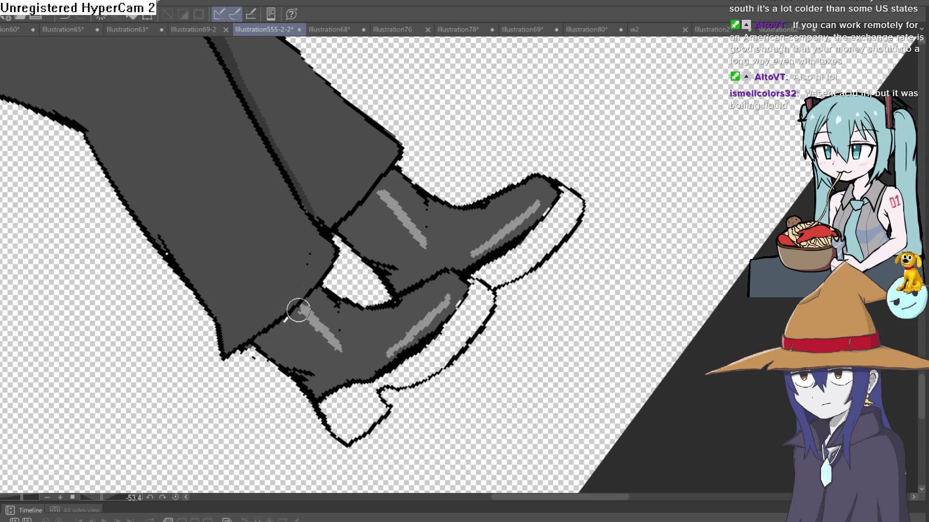
{"action": "scroll", "coordinate": [421, 241], "scroll_direction": "down", "scroll_amount": 2}
{"action": "left_click_drag", "start_coordinate": [420, 240], "coordinate": [485, 231]}
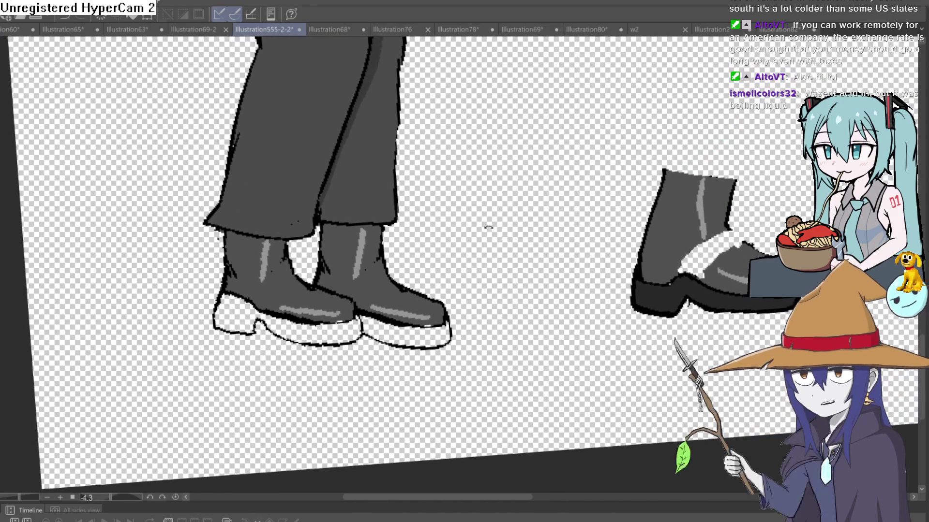
{"action": "left_click_drag", "start_coordinate": [485, 231], "coordinate": [501, 170]}
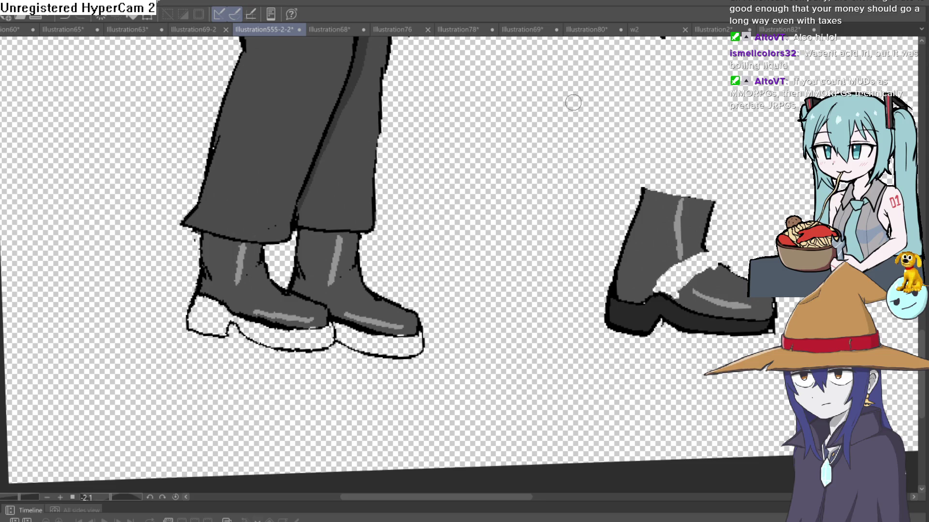
{"action": "mouse_move", "coordinate": [571, 111]}
{"action": "left_mouse_down"}
{"action": "mouse_move", "coordinate": [477, 166]}
{"action": "mouse_move", "coordinate": [351, 169]}
{"action": "left_mouse_up"}
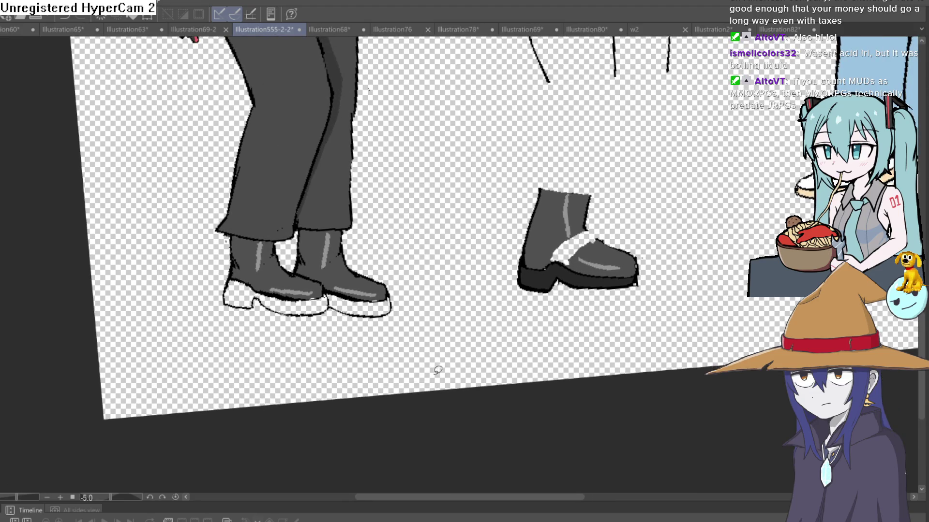
{"action": "left_click", "coordinate": [367, 267]}
{"action": "mouse_move", "coordinate": [92, 119]}
{"action": "left_mouse_down"}
{"action": "mouse_move", "coordinate": [379, 230]}
{"action": "mouse_move", "coordinate": [371, 248]}
{"action": "left_mouse_up"}
{"action": "mouse_move", "coordinate": [321, 277]}
{"action": "left_mouse_down"}
{"action": "mouse_move", "coordinate": [487, 266]}
{"action": "mouse_move", "coordinate": [373, 174]}
{"action": "left_mouse_up"}
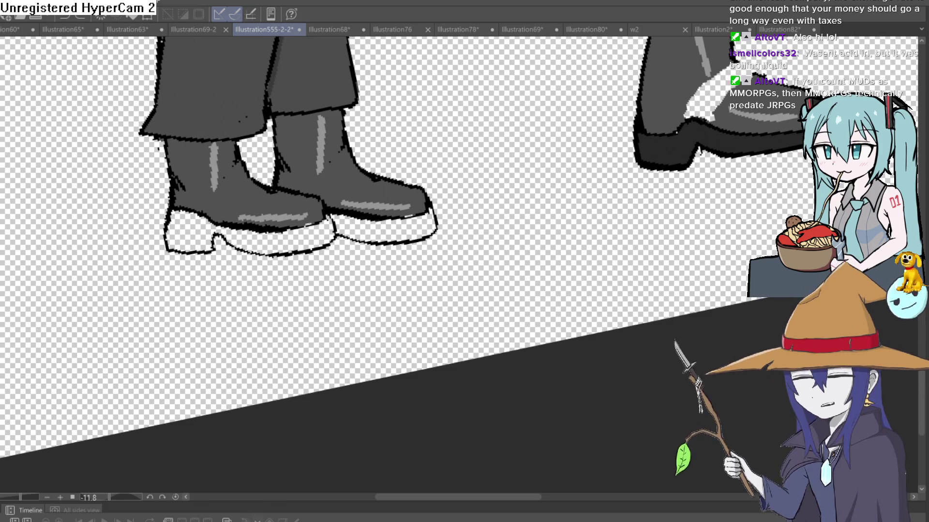
{"action": "left_click", "coordinate": [336, 179]}
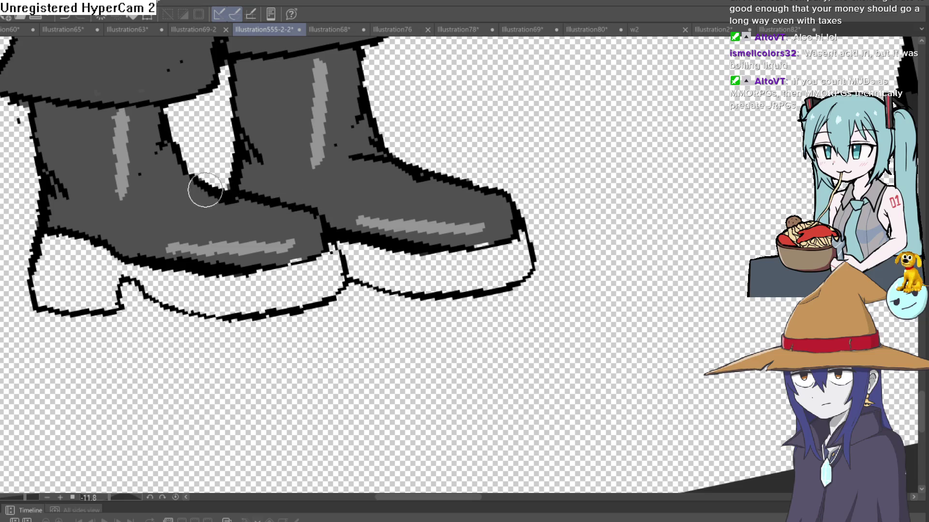
{"action": "scroll", "coordinate": [196, 187], "scroll_direction": "down", "scroll_amount": 5}
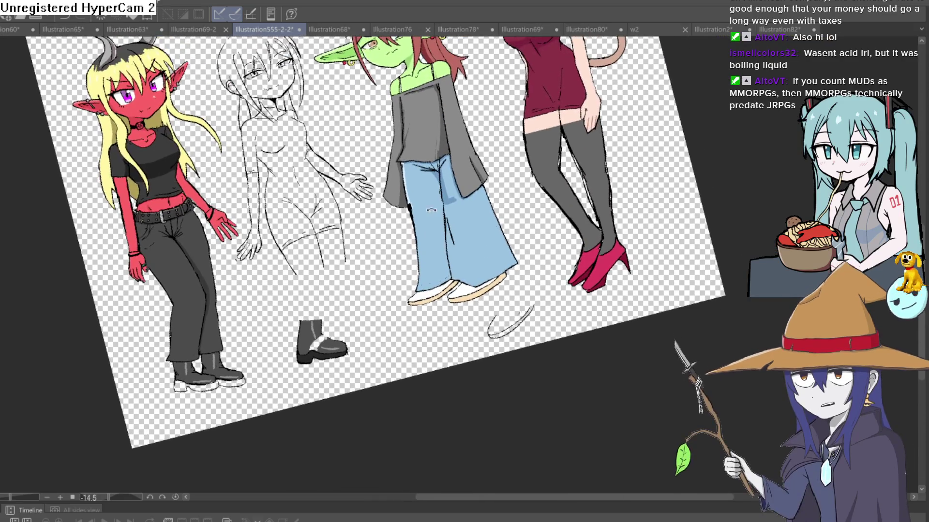
{"action": "scroll", "coordinate": [331, 267], "scroll_direction": "up", "scroll_amount": 5}
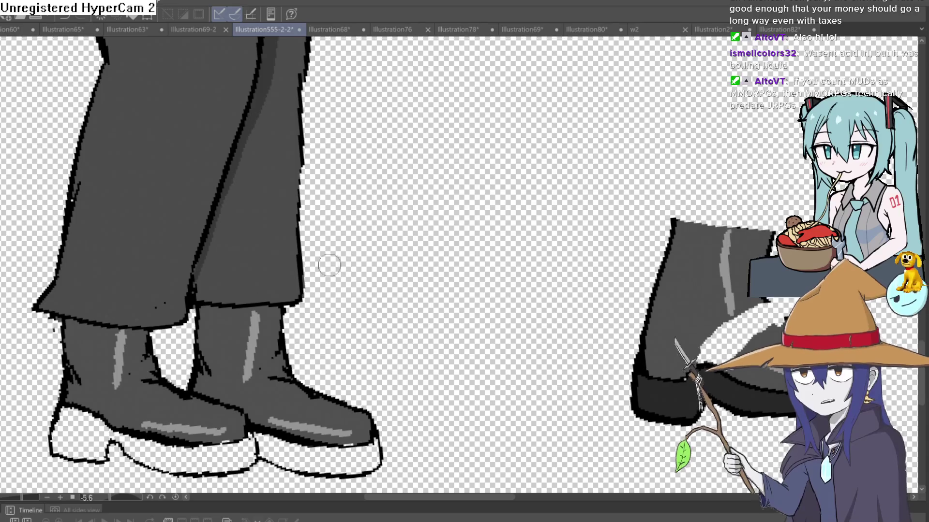
- Redraw the trouser leg's right edge with two strokes to cover the light gap down to the hem
{"action": "left_click_drag", "start_coordinate": [301, 186], "coordinate": [289, 302]}
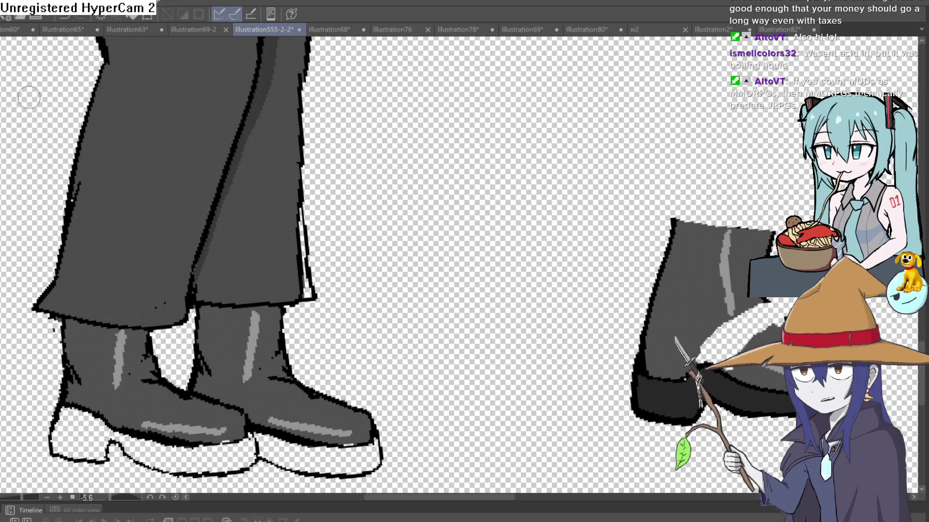
{"action": "left_click_drag", "start_coordinate": [300, 187], "coordinate": [303, 289]}
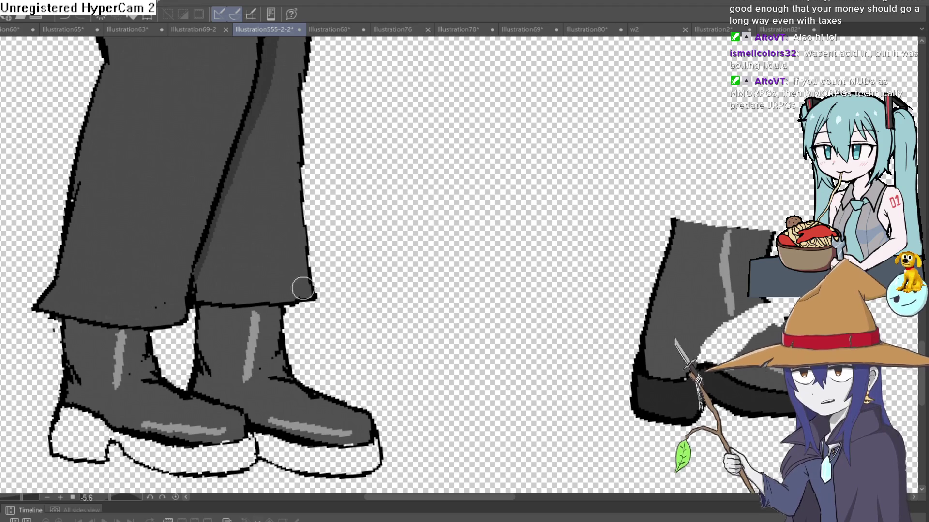
{"action": "scroll", "coordinate": [302, 289], "scroll_direction": "down", "scroll_amount": 5}
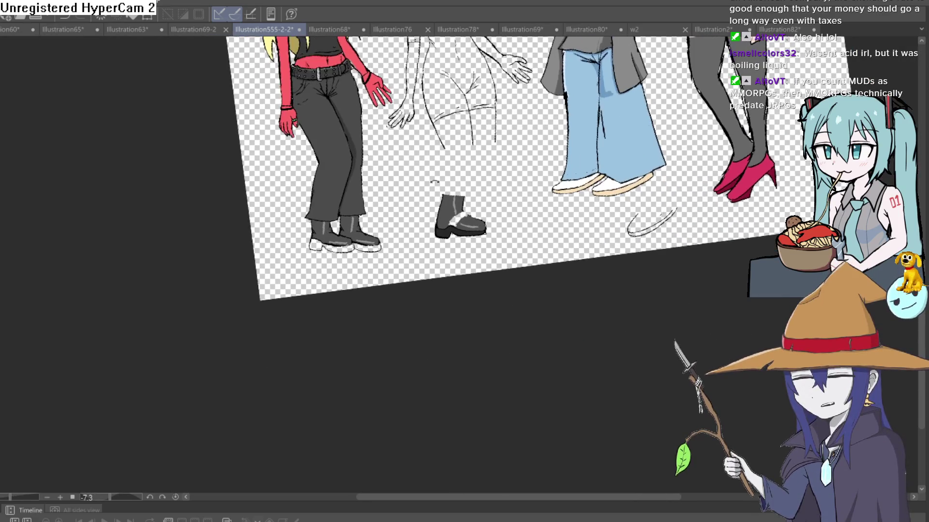
{"action": "scroll", "coordinate": [333, 234], "scroll_direction": "up", "scroll_amount": 5}
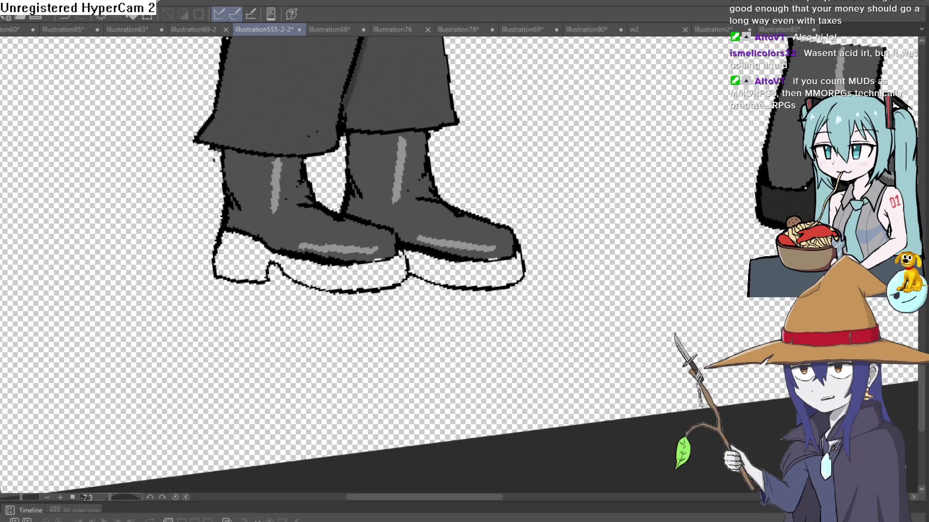
- Bucket-fill the left sole's front and heel and the right sole dark grey, redoing the first fill
{"action": "left_click", "coordinate": [393, 272]}
{"action": "key", "text": "ctrl+z"}
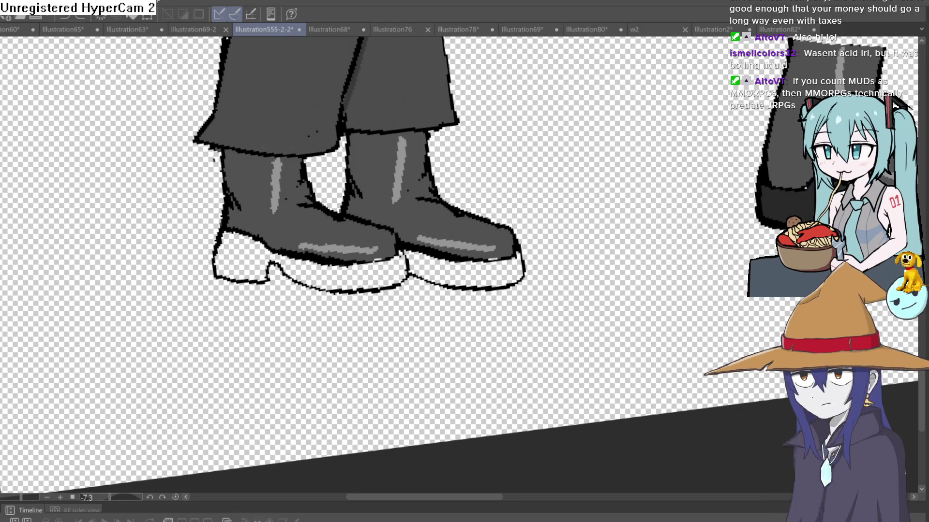
{"action": "left_click", "coordinate": [334, 275]}
{"action": "left_click", "coordinate": [232, 265]}
{"action": "left_click", "coordinate": [470, 267]}
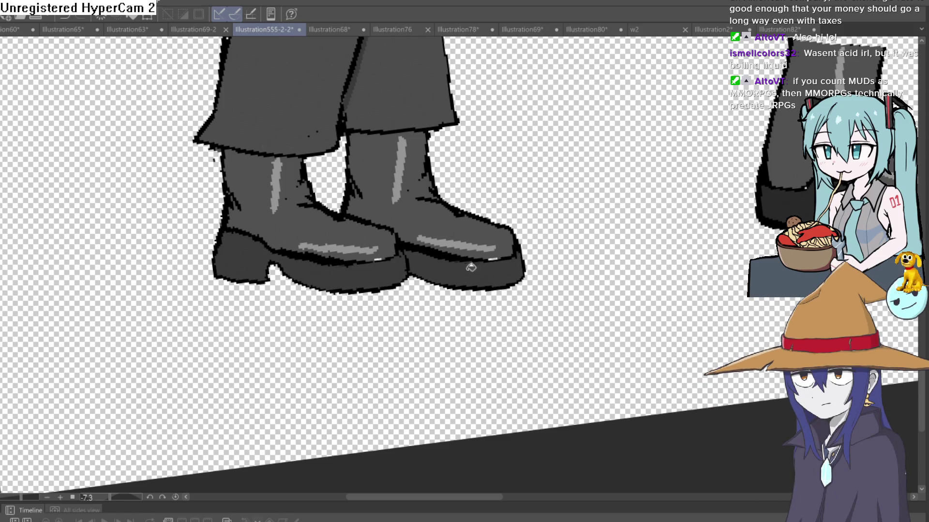
{"action": "scroll", "coordinate": [556, 236], "scroll_direction": "down", "scroll_amount": 5}
{"action": "scroll", "coordinate": [580, 232], "scroll_direction": "up", "scroll_amount": 2}
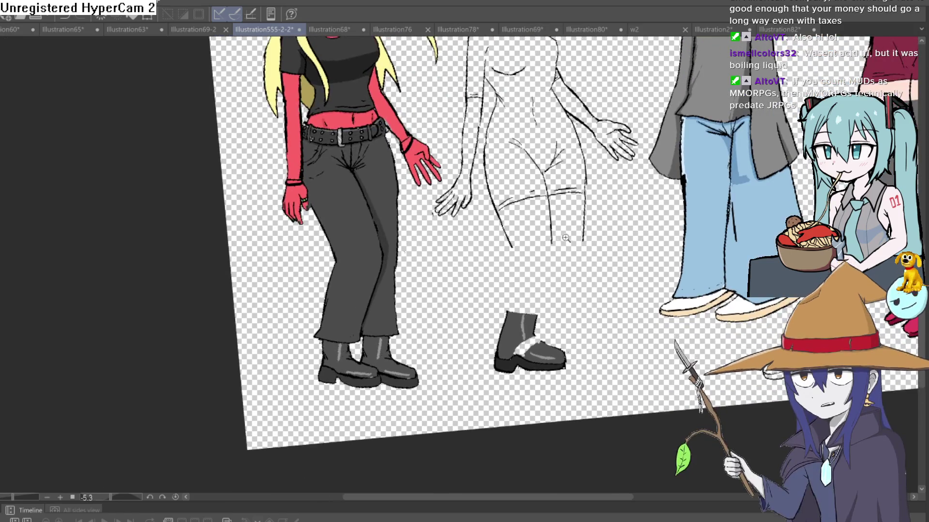
{"action": "scroll", "coordinate": [618, 231], "scroll_direction": "down", "scroll_amount": 1}
{"action": "left_click_drag", "start_coordinate": [619, 231], "coordinate": [251, 211]}
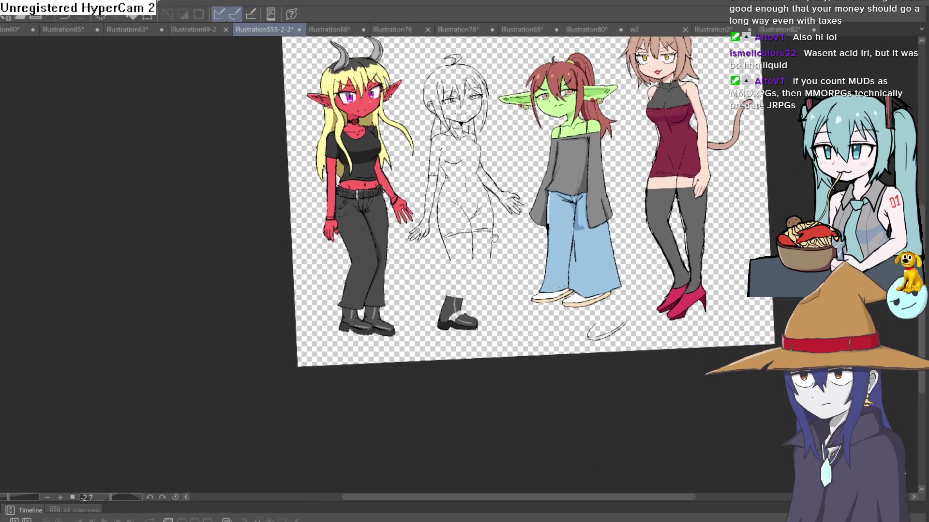
{"action": "scroll", "coordinate": [356, 311], "scroll_direction": "up", "scroll_amount": 4}
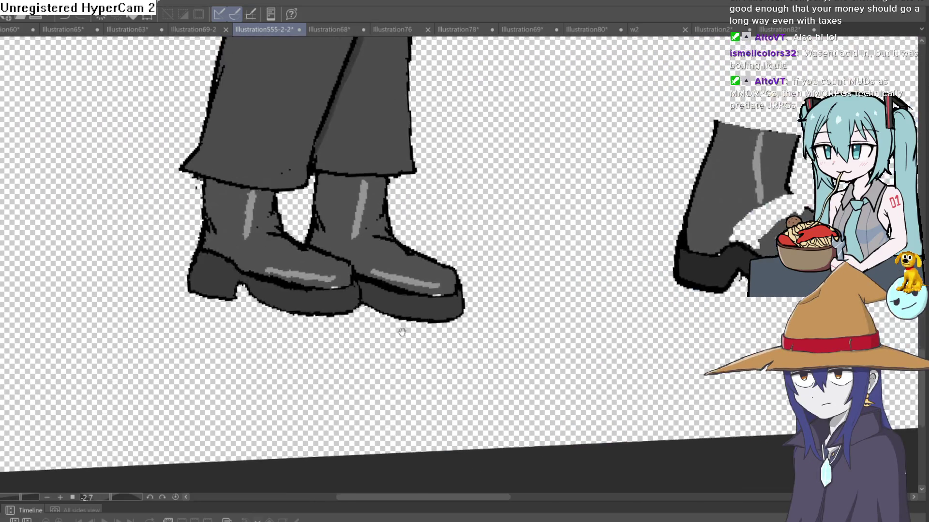
{"action": "scroll", "coordinate": [356, 312], "scroll_direction": "up", "scroll_amount": 1}
- Lasso the right boot, rotate it counterclockwise with free transform, apply and deselect
{"action": "left_click_drag", "start_coordinate": [301, 247], "coordinate": [299, 313]}
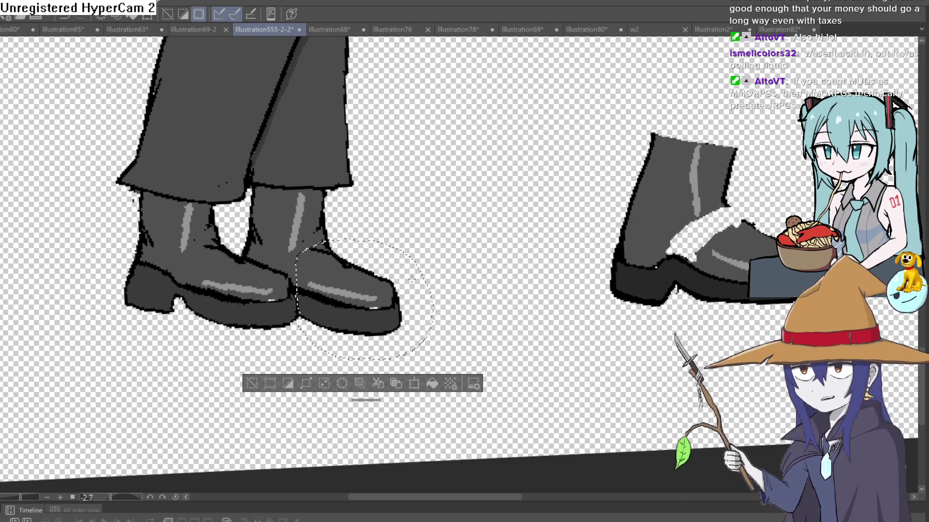
{"action": "key", "text": "ctrl+t"}
{"action": "left_click_drag", "start_coordinate": [436, 299], "coordinate": [450, 272]}
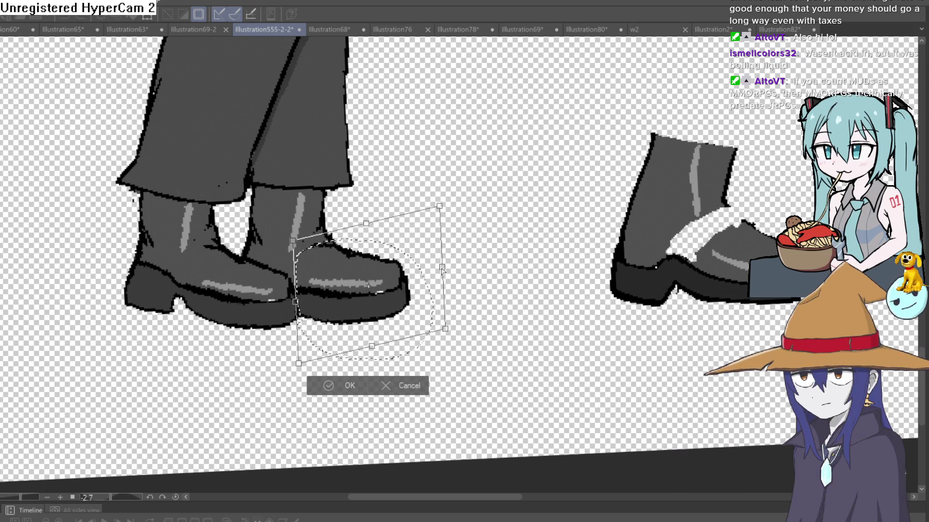
{"action": "left_click", "coordinate": [335, 384]}
{"action": "key", "text": "ctrl+d"}
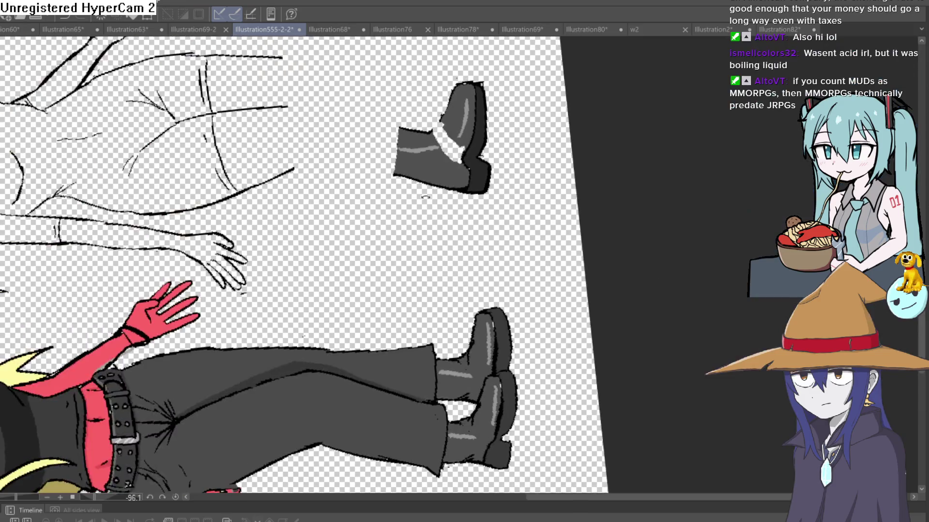
{"action": "mouse_move", "coordinate": [273, 361]}
{"action": "left_mouse_down"}
{"action": "mouse_move", "coordinate": [531, 257]}
{"action": "mouse_move", "coordinate": [489, 276]}
{"action": "left_mouse_up"}
{"action": "scroll", "coordinate": [377, 247], "scroll_direction": "up", "scroll_amount": 3}
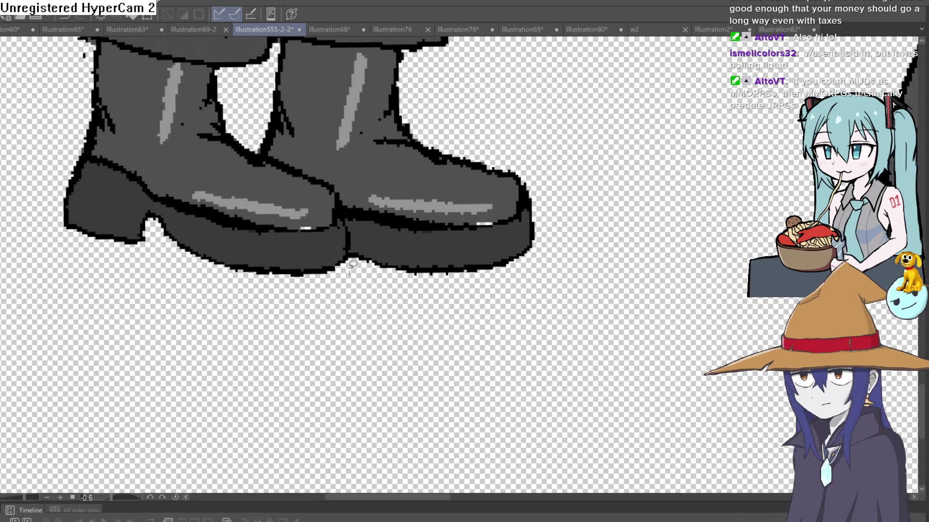
- Lasso the left boot and distort it so its toe angles downward over the right boot, then apply and deselect
{"action": "left_click_drag", "start_coordinate": [219, 117], "coordinate": [179, 147]}
{"action": "left_click_drag", "start_coordinate": [326, 293], "coordinate": [351, 273]}
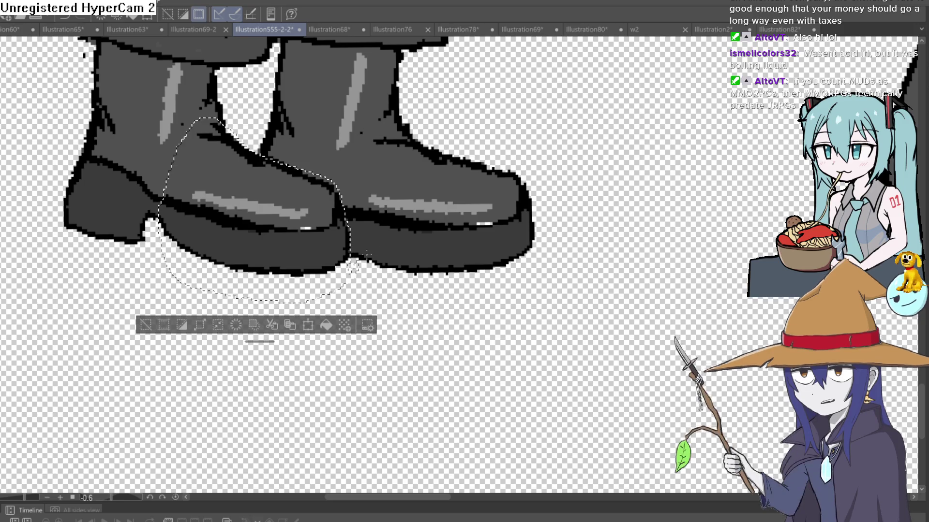
{"action": "key", "text": "ctrl+t"}
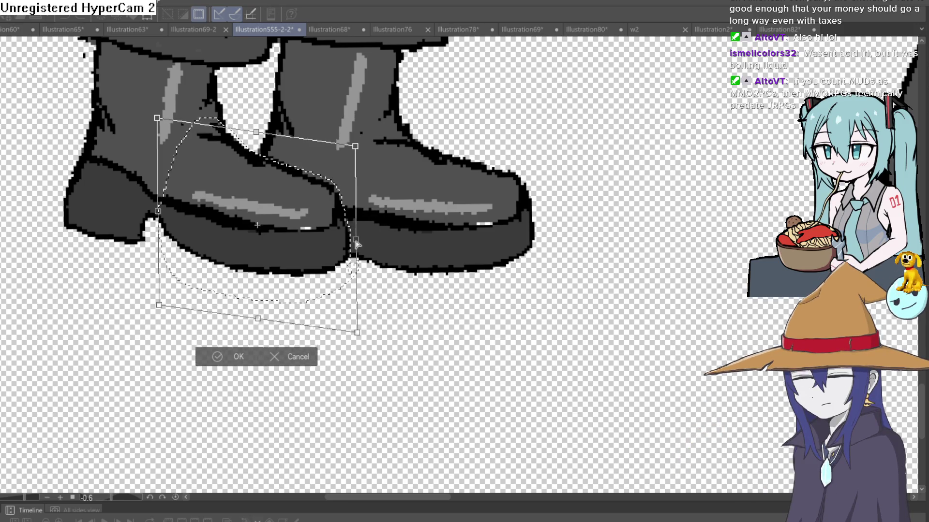
{"action": "left_click_drag", "start_coordinate": [358, 211], "coordinate": [362, 238]}
{"action": "left_click_drag", "start_coordinate": [363, 145], "coordinate": [384, 110]}
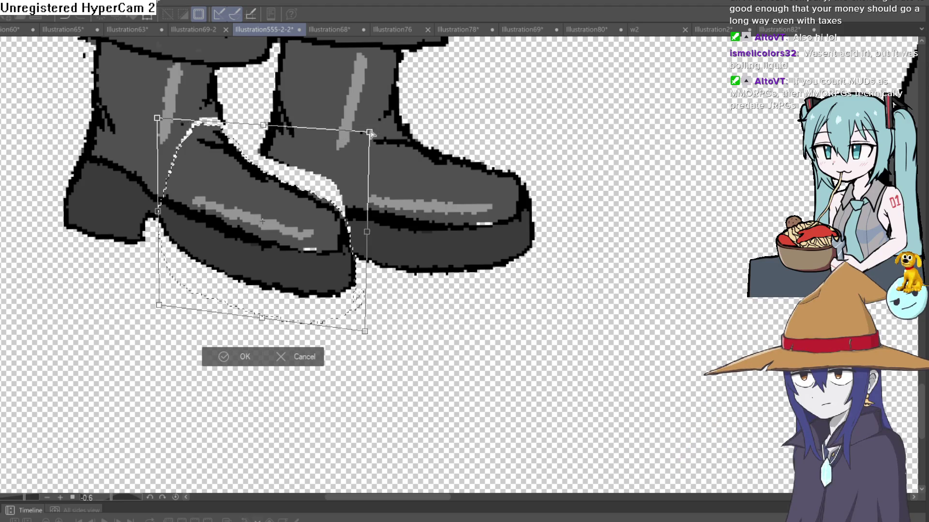
{"action": "left_click_drag", "start_coordinate": [374, 222], "coordinate": [378, 226]}
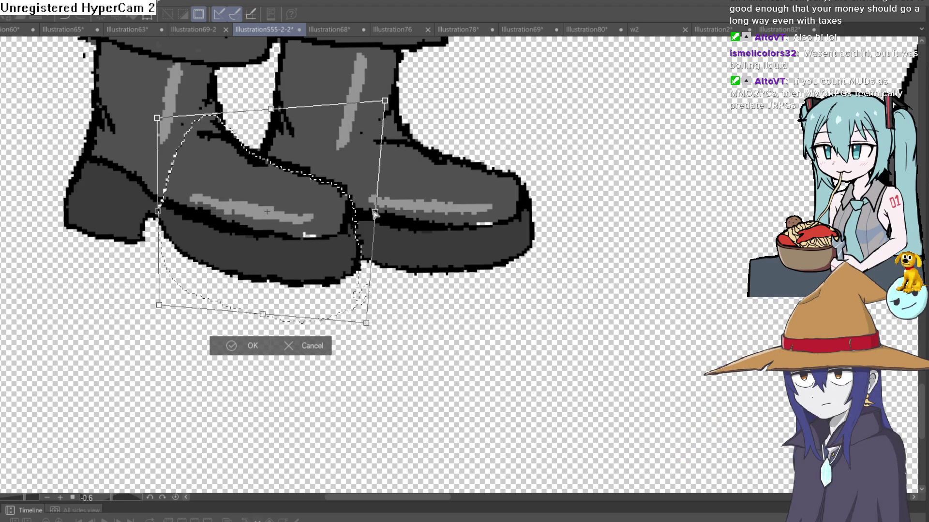
{"action": "left_click_drag", "start_coordinate": [316, 185], "coordinate": [303, 243]}
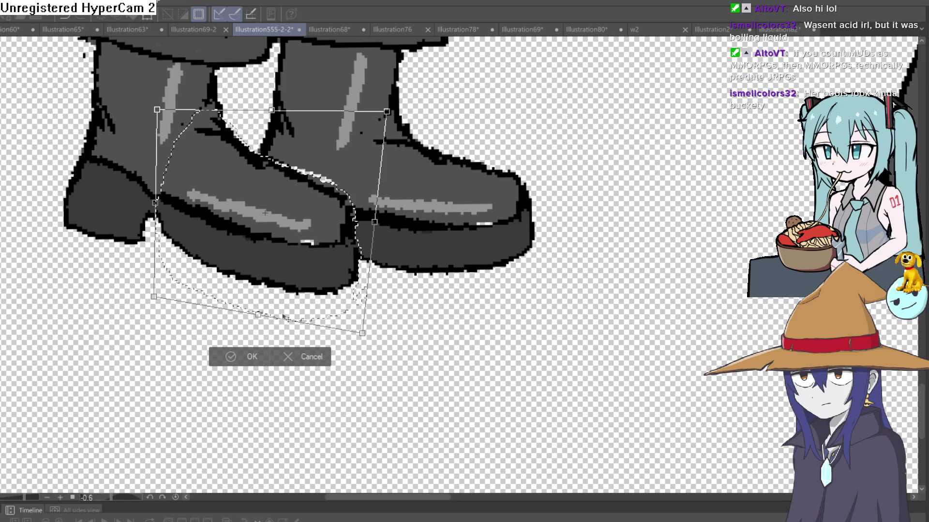
{"action": "left_click", "coordinate": [231, 357]}
{"action": "key", "text": "ctrl+d"}
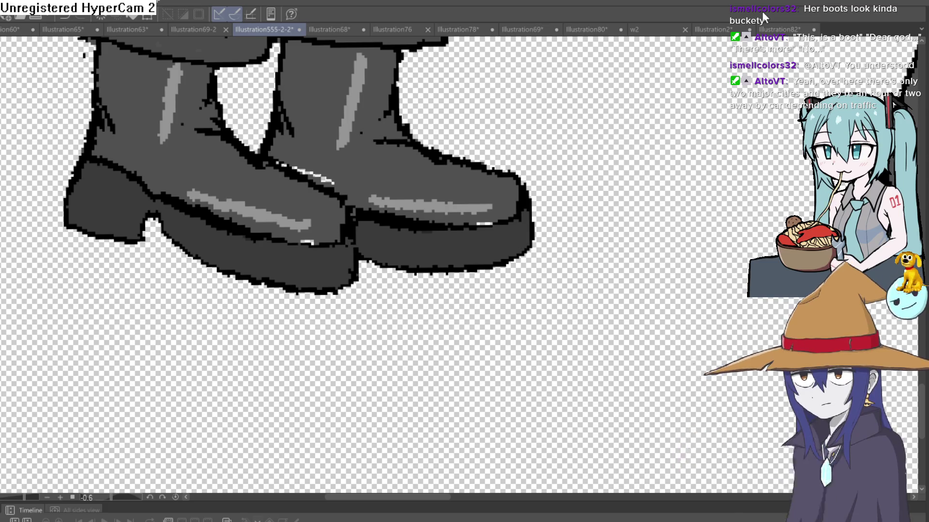
{"action": "scroll", "coordinate": [482, 303], "scroll_direction": "down", "scroll_amount": 3}
- Add a short black line, thicken the outline near the boot gap, then thin the line between the boots with grey
{"action": "left_click_drag", "start_coordinate": [482, 303], "coordinate": [228, 103]}
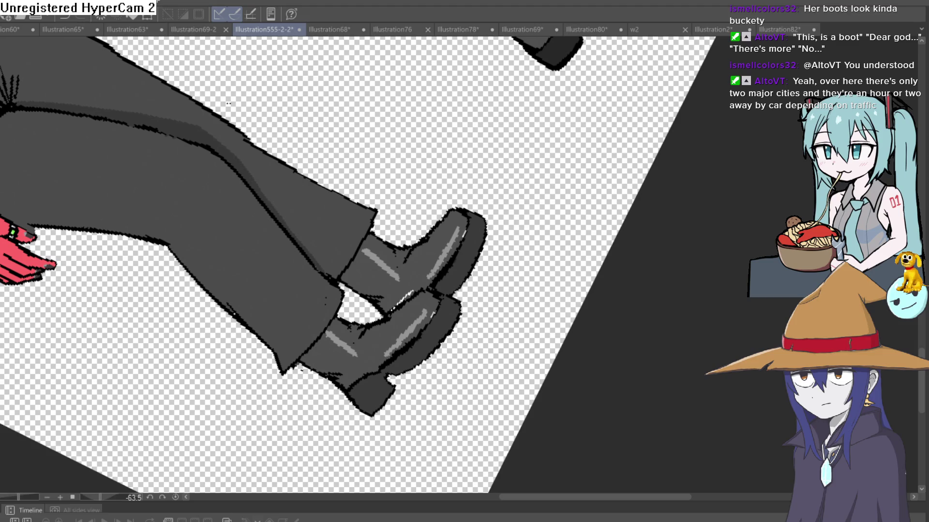
{"action": "scroll", "coordinate": [309, 290], "scroll_direction": "up", "scroll_amount": 3}
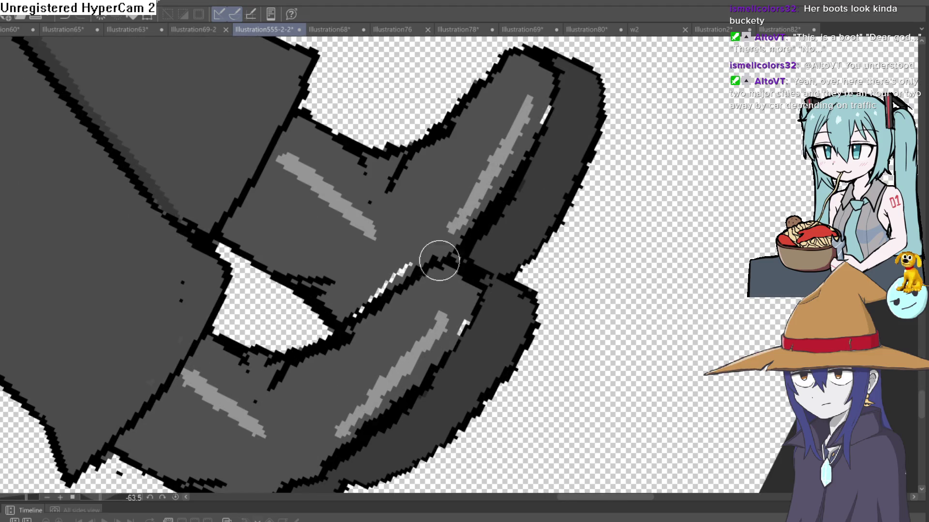
{"action": "left_click_drag", "start_coordinate": [271, 363], "coordinate": [252, 402]}
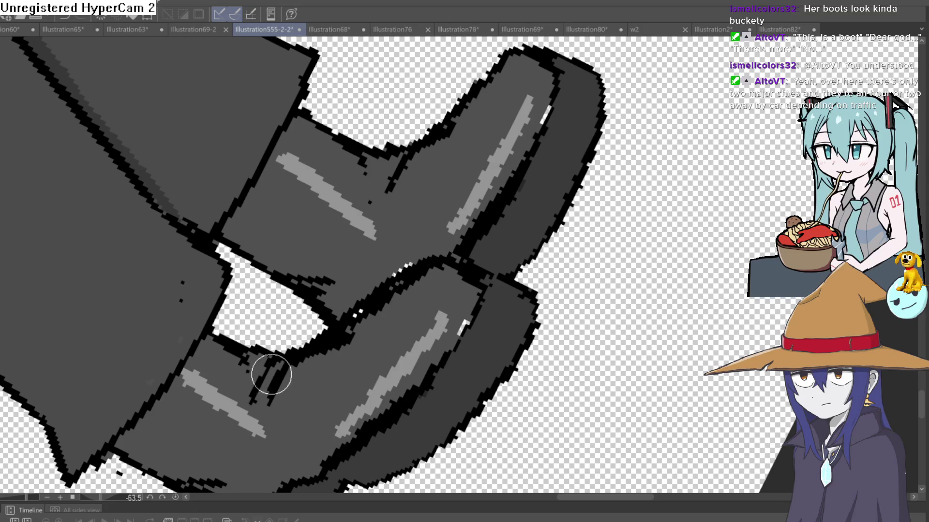
{"action": "left_click_drag", "start_coordinate": [337, 353], "coordinate": [312, 330]}
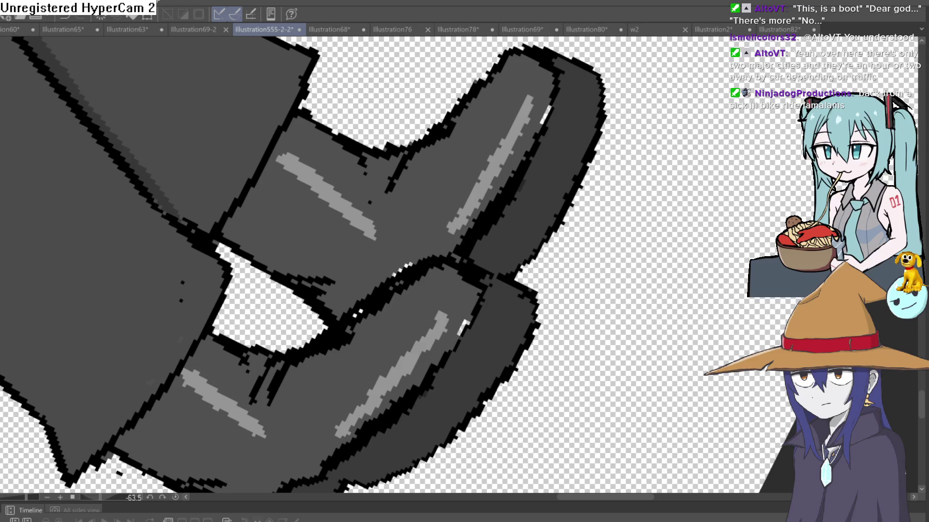
{"action": "left_click_drag", "start_coordinate": [313, 364], "coordinate": [432, 274]}
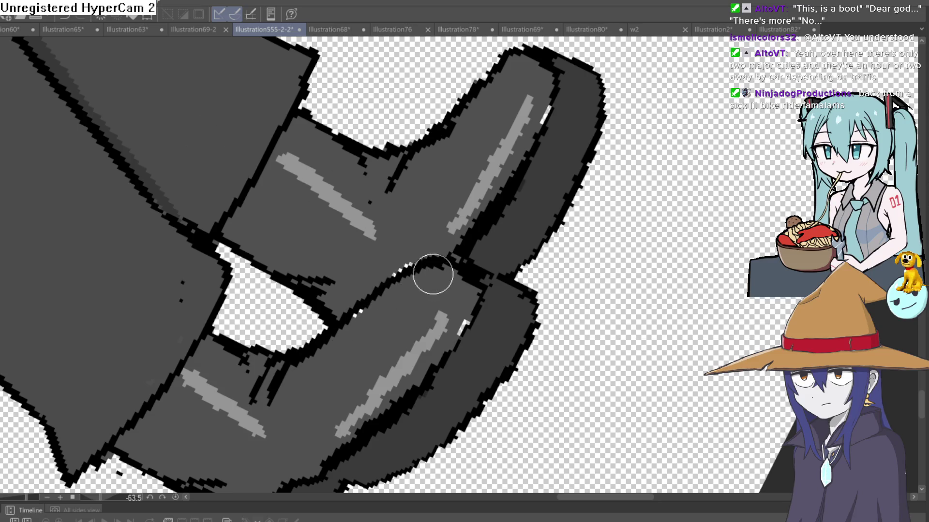
{"action": "scroll", "coordinate": [370, 320], "scroll_direction": "down", "scroll_amount": 5}
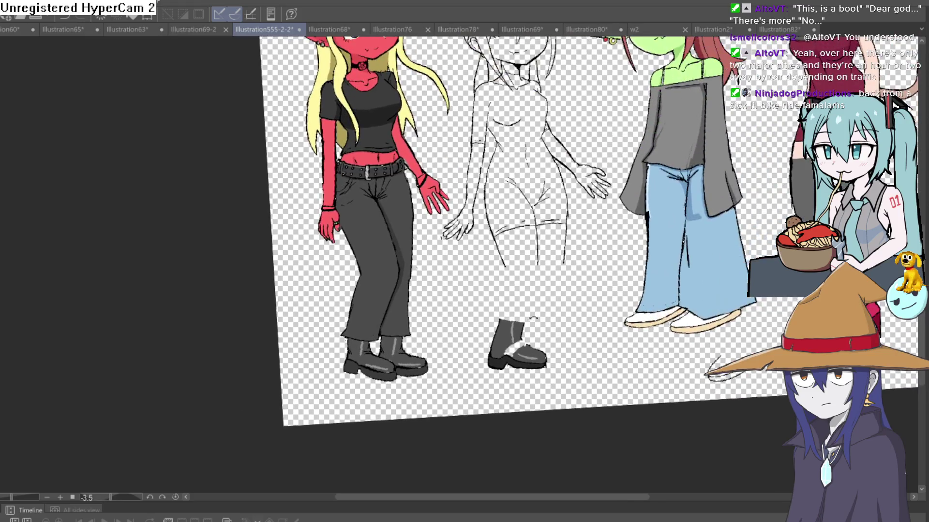
- Ink the boot gap edges and thicken the boot's left outline with the pen
{"action": "mouse_move", "coordinate": [370, 319]}
{"action": "left_mouse_down"}
{"action": "mouse_move", "coordinate": [537, 327]}
{"action": "mouse_move", "coordinate": [511, 313]}
{"action": "mouse_move", "coordinate": [451, 321]}
{"action": "left_mouse_up"}
{"action": "scroll", "coordinate": [537, 327], "scroll_direction": "down", "scroll_amount": 3}
{"action": "scroll", "coordinate": [451, 321], "scroll_direction": "up", "scroll_amount": 8}
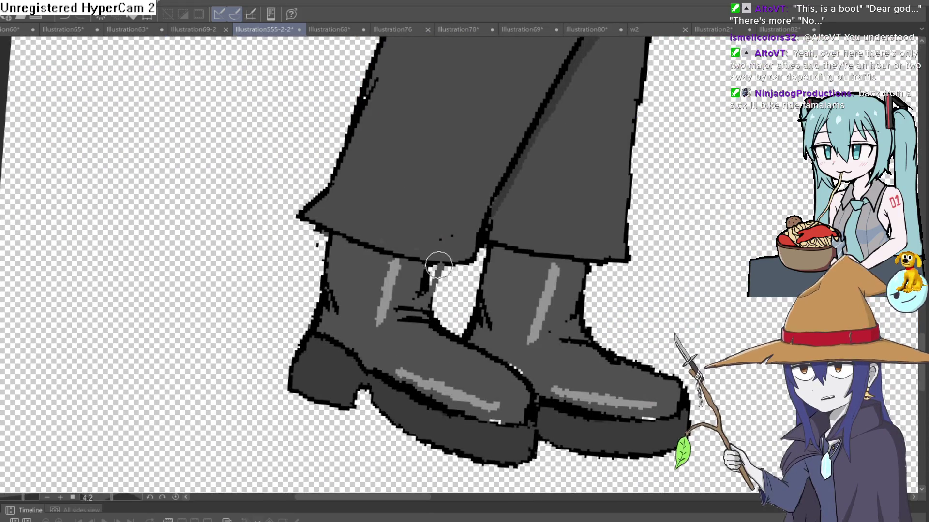
{"action": "scroll", "coordinate": [421, 305], "scroll_direction": "up", "scroll_amount": 5}
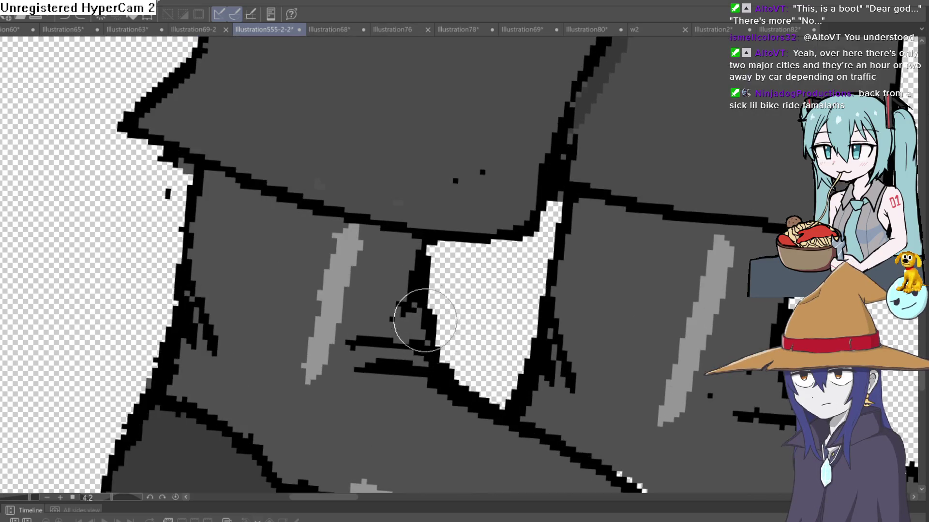
{"action": "left_click_drag", "start_coordinate": [415, 322], "coordinate": [404, 243]}
{"action": "mouse_move", "coordinate": [210, 172]}
{"action": "left_mouse_down"}
{"action": "mouse_move", "coordinate": [187, 311]}
{"action": "mouse_move", "coordinate": [155, 394]}
{"action": "left_mouse_up"}
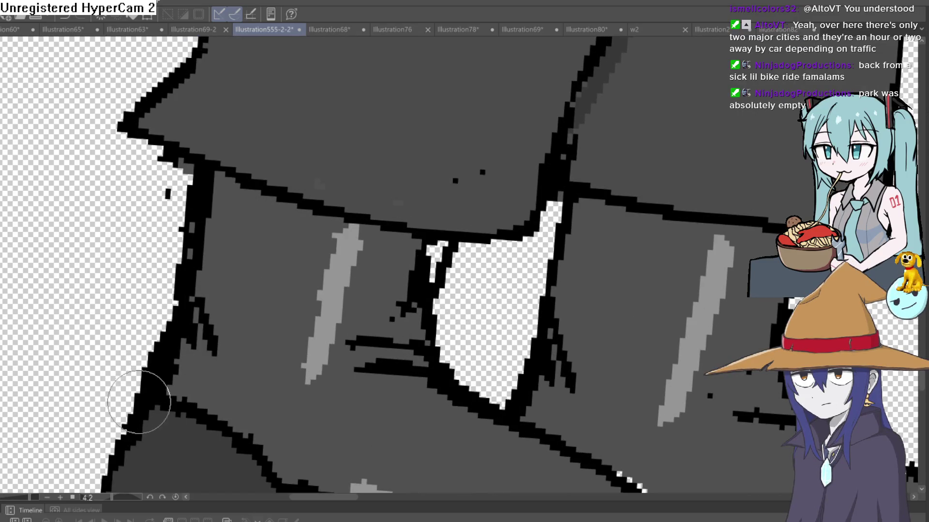
{"action": "mouse_move", "coordinate": [507, 240]}
{"action": "left_mouse_down"}
{"action": "mouse_move", "coordinate": [460, 224]}
{"action": "mouse_move", "coordinate": [420, 357]}
{"action": "mouse_move", "coordinate": [434, 252]}
{"action": "mouse_move", "coordinate": [359, 292]}
{"action": "mouse_move", "coordinate": [332, 253]}
{"action": "left_mouse_up"}
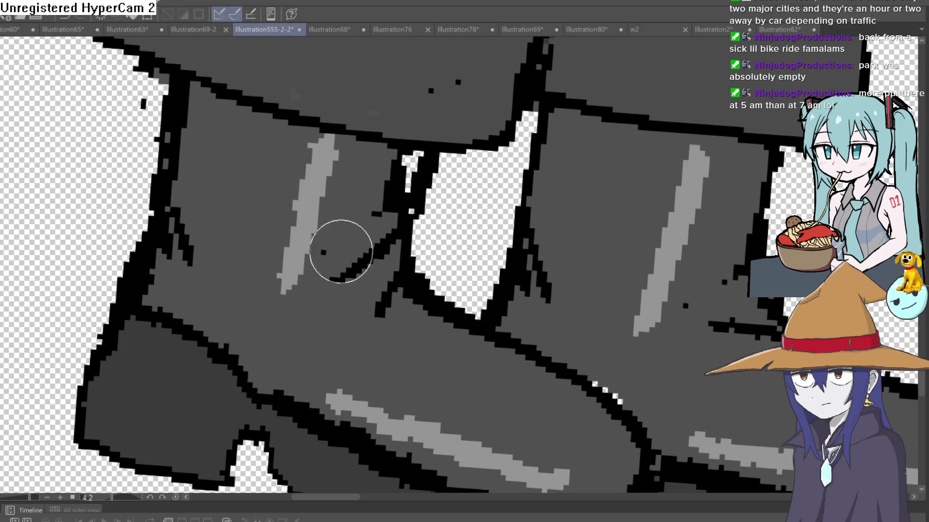
- Cover the stray black stroke and dot on the boots with grey, then show all three figures
{"action": "mouse_move", "coordinate": [404, 194]}
{"action": "left_mouse_down"}
{"action": "mouse_move", "coordinate": [383, 208]}
{"action": "mouse_move", "coordinate": [404, 166]}
{"action": "mouse_move", "coordinate": [396, 166]}
{"action": "mouse_move", "coordinate": [415, 155]}
{"action": "left_mouse_up"}
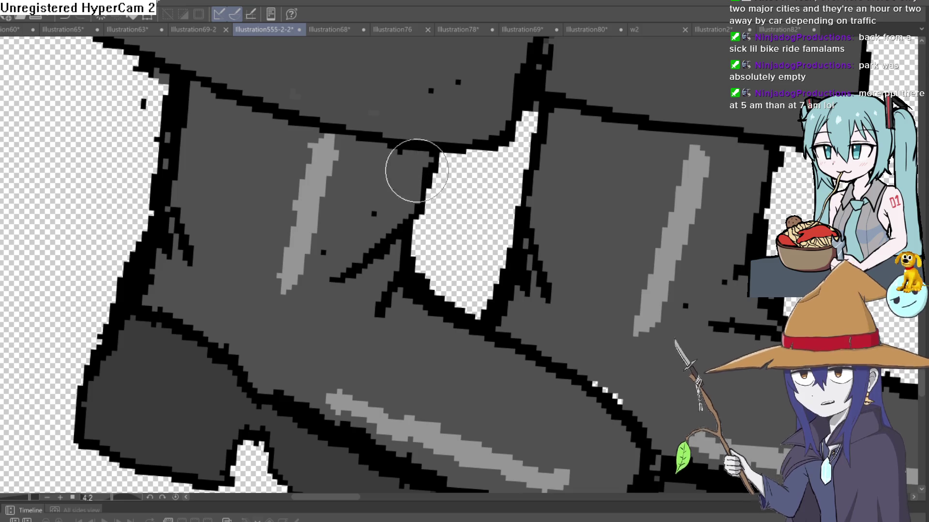
{"action": "left_click_drag", "start_coordinate": [327, 276], "coordinate": [332, 259]}
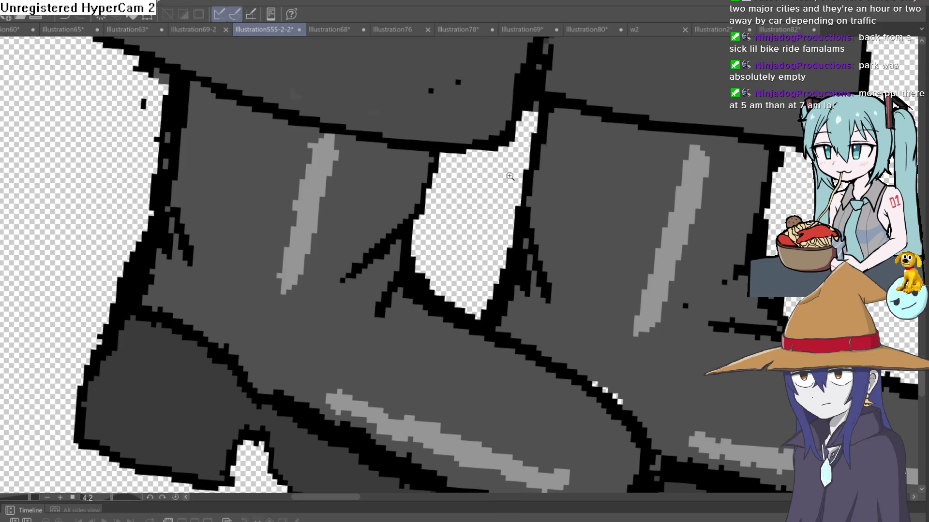
{"action": "scroll", "coordinate": [554, 250], "scroll_direction": "down", "scroll_amount": 5}
{"action": "scroll", "coordinate": [554, 250], "scroll_direction": "down", "scroll_amount": 3}
{"action": "mouse_move", "coordinate": [554, 251]}
{"action": "left_mouse_down"}
{"action": "mouse_move", "coordinate": [586, 282]}
{"action": "mouse_move", "coordinate": [605, 256]}
{"action": "mouse_move", "coordinate": [520, 280]}
{"action": "mouse_move", "coordinate": [583, 263]}
{"action": "left_mouse_up"}
{"action": "scroll", "coordinate": [587, 281], "scroll_direction": "down", "scroll_amount": 1}
{"action": "scroll", "coordinate": [520, 280], "scroll_direction": "up", "scroll_amount": 1}
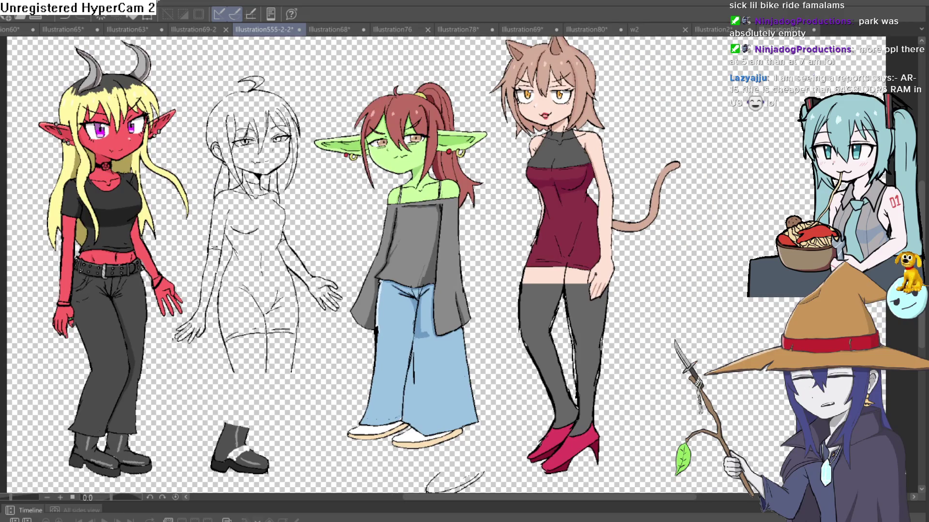
- Resize the canvas by dragging its right edge outward past the cat girl, then zoom to fit
{"action": "mouse_move", "coordinate": [922, 203]}
{"action": "left_mouse_down"}
{"action": "mouse_move", "coordinate": [675, 233]}
{"action": "mouse_move", "coordinate": [508, 193]}
{"action": "left_mouse_up"}
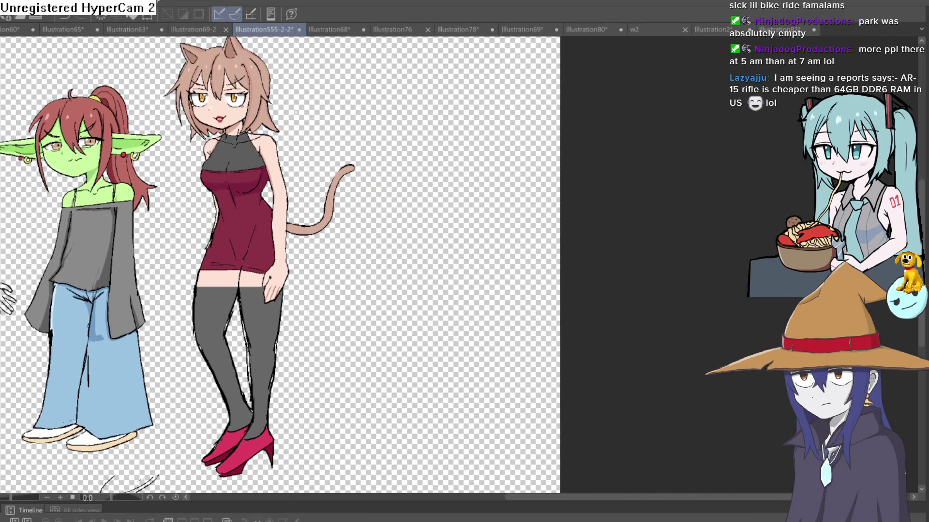
{"action": "key", "text": "ctrl+t"}
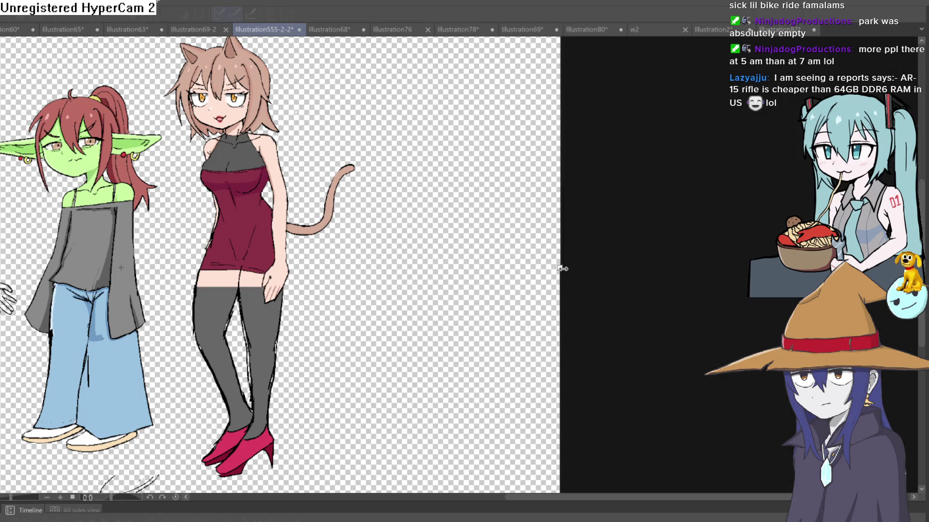
{"action": "left_click_drag", "start_coordinate": [561, 268], "coordinate": [624, 268]}
{"action": "key", "text": "Return"}
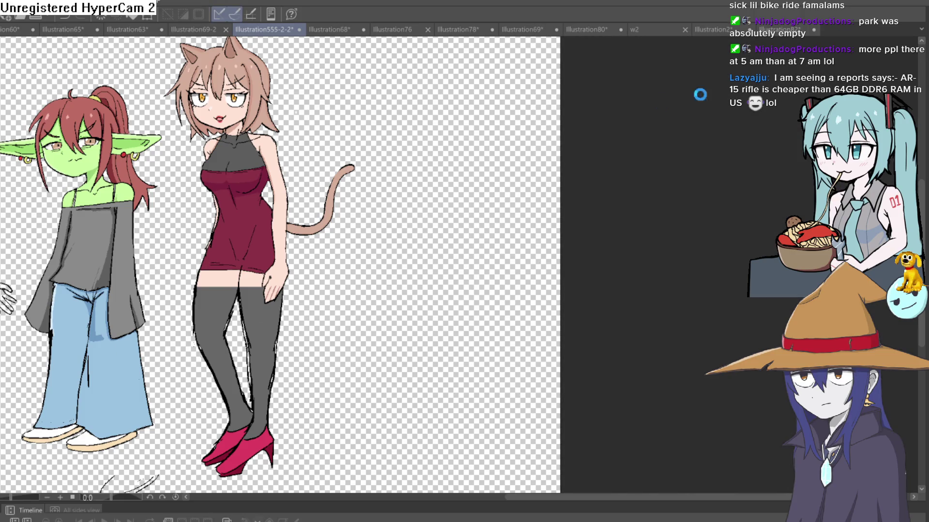
{"action": "key", "text": "ctrl+0"}
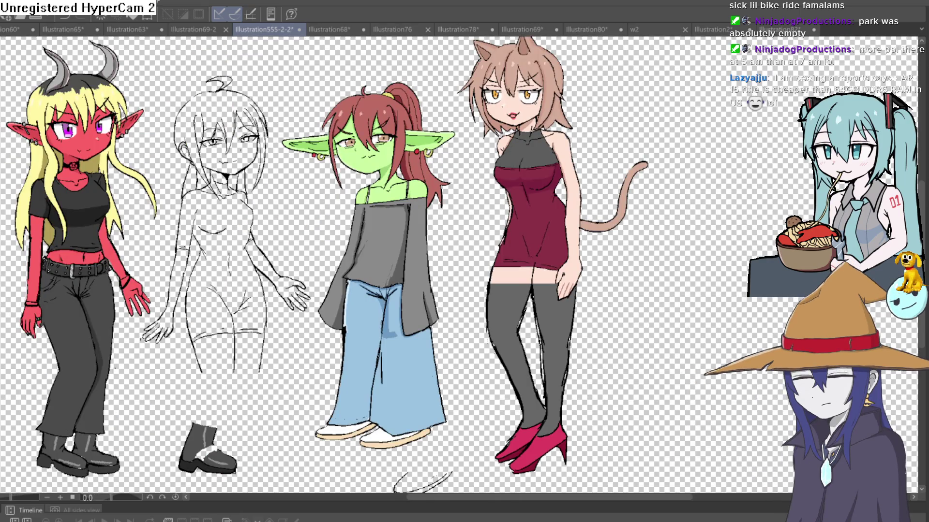
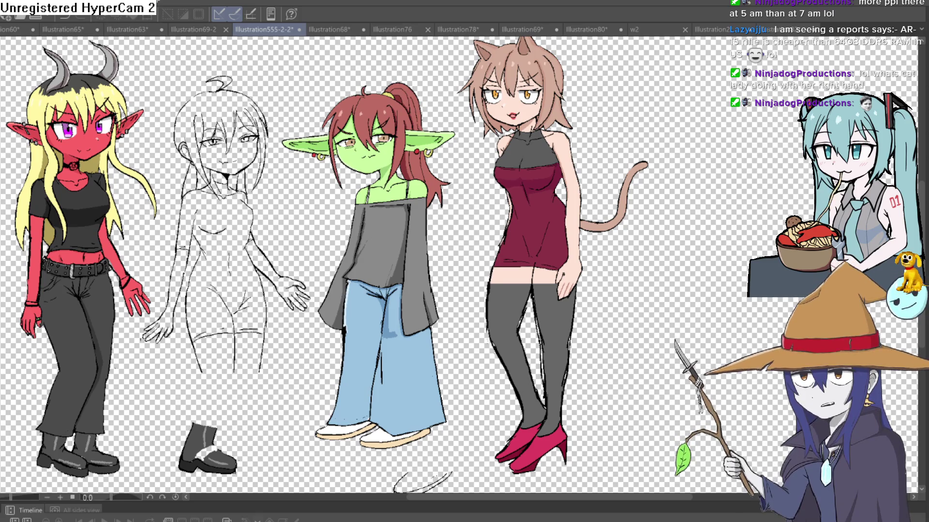
- Sketch a rough head circle in the empty space beside the cat girl, retracing its edge
{"action": "left_click_drag", "start_coordinate": [751, 365], "coordinate": [570, 303]}
{"action": "mouse_move", "coordinate": [371, 134]}
{"action": "left_mouse_down"}
{"action": "mouse_move", "coordinate": [344, 229]}
{"action": "mouse_move", "coordinate": [296, 256]}
{"action": "left_mouse_up"}
{"action": "left_click_drag", "start_coordinate": [526, 155], "coordinate": [533, 145]}
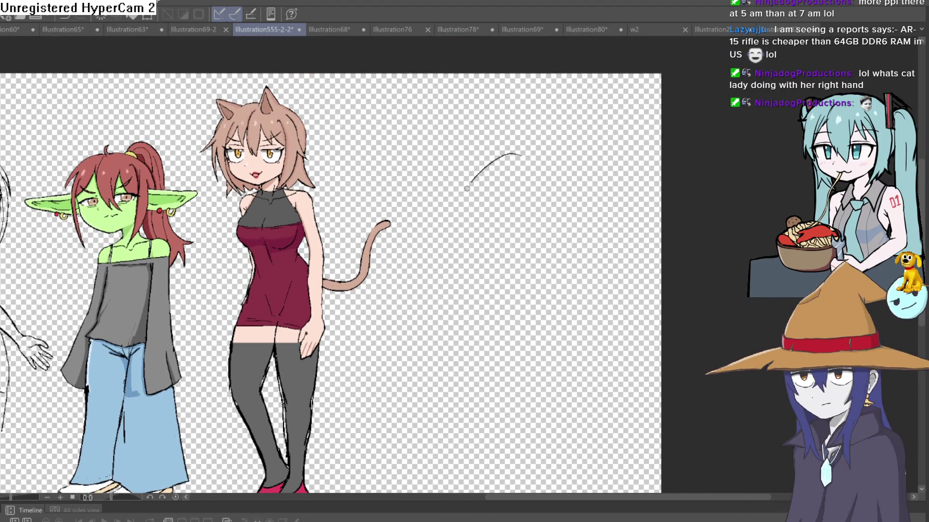
{"action": "key", "text": "ctrl+z"}
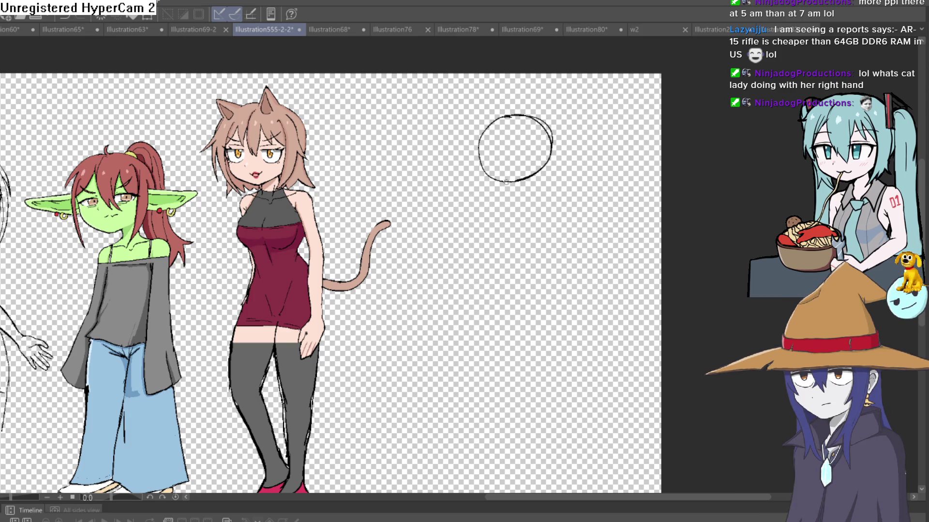
{"action": "scroll", "coordinate": [472, 181], "scroll_direction": "up", "scroll_amount": 5}
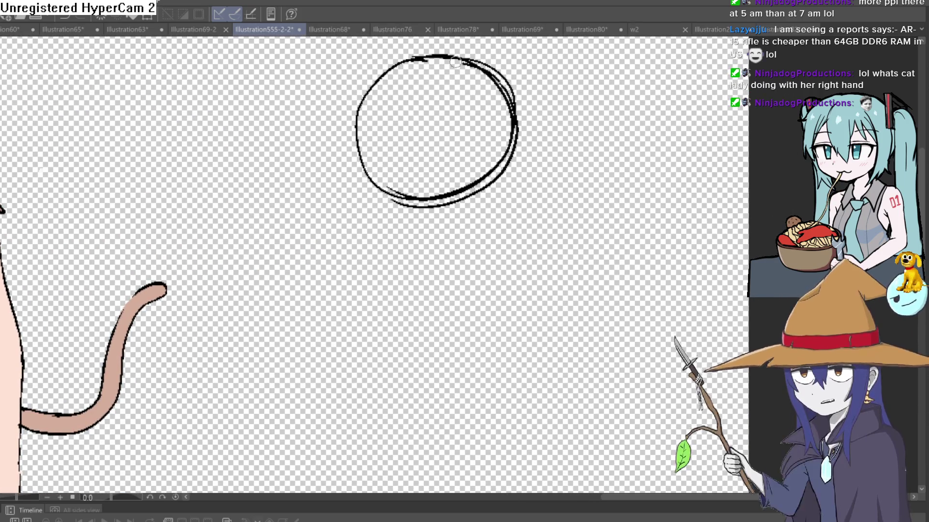
{"action": "left_click_drag", "start_coordinate": [509, 84], "coordinate": [351, 127]}
- Add a curved vertical guide and a horizontal guide crossing the head circle
{"action": "left_click_drag", "start_coordinate": [438, 58], "coordinate": [444, 194]}
{"action": "left_click_drag", "start_coordinate": [363, 134], "coordinate": [512, 130]}
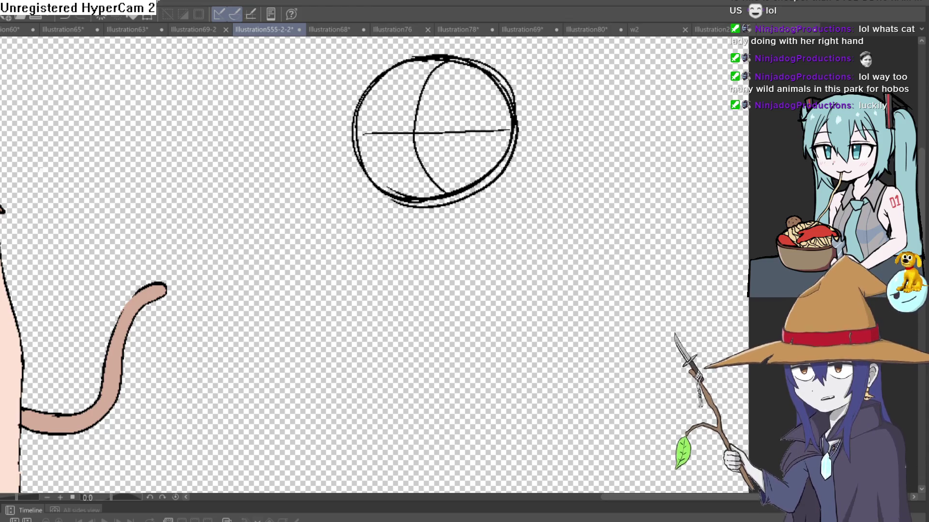
{"action": "left_click_drag", "start_coordinate": [223, 275], "coordinate": [234, 296]}
{"action": "scroll", "coordinate": [227, 312], "scroll_direction": "down", "scroll_amount": 3}
{"action": "key", "text": "ctrl+z"}
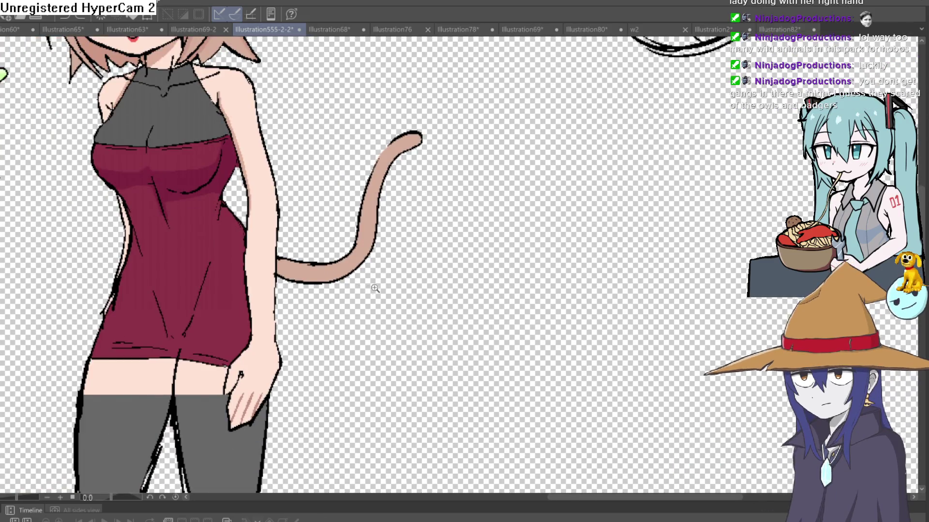
{"action": "scroll", "coordinate": [464, 218], "scroll_direction": "down", "scroll_amount": 3}
{"action": "scroll", "coordinate": [464, 217], "scroll_direction": "up", "scroll_amount": 3}
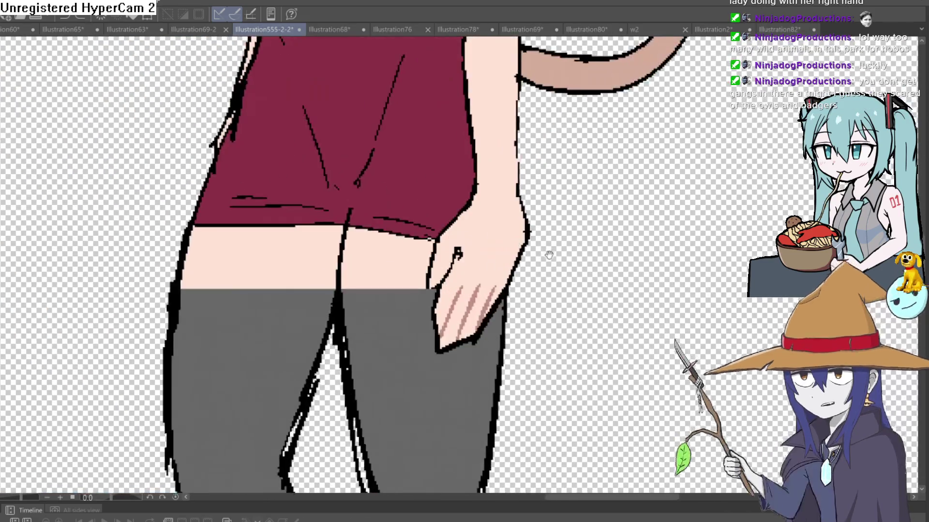
{"action": "scroll", "coordinate": [478, 222], "scroll_direction": "up", "scroll_amount": 2}
{"action": "scroll", "coordinate": [506, 224], "scroll_direction": "up", "scroll_amount": 3}
{"action": "scroll", "coordinate": [506, 224], "scroll_direction": "down", "scroll_amount": 1}
{"action": "scroll", "coordinate": [479, 220], "scroll_direction": "down", "scroll_amount": 1}
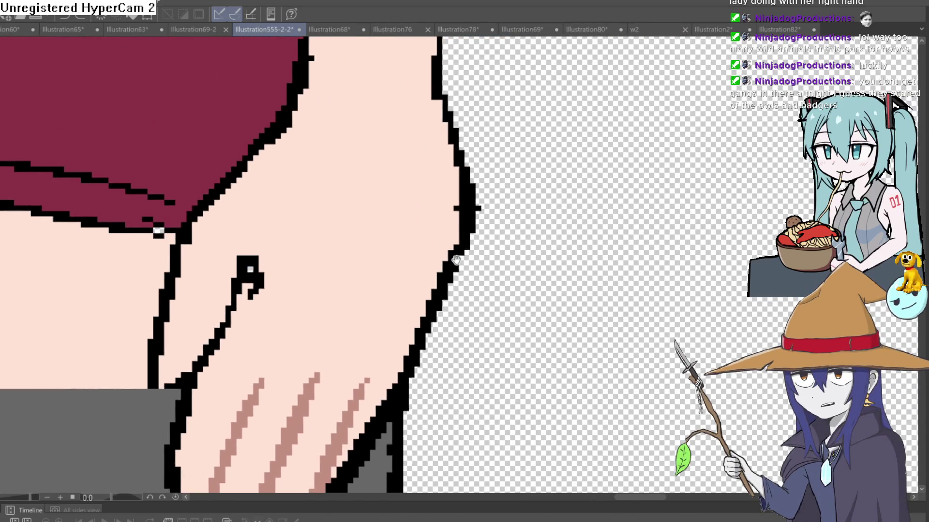
{"action": "scroll", "coordinate": [451, 217], "scroll_direction": "down", "scroll_amount": 1}
{"action": "scroll", "coordinate": [451, 216], "scroll_direction": "down", "scroll_amount": 1}
{"action": "scroll", "coordinate": [464, 211], "scroll_direction": "down", "scroll_amount": 2}
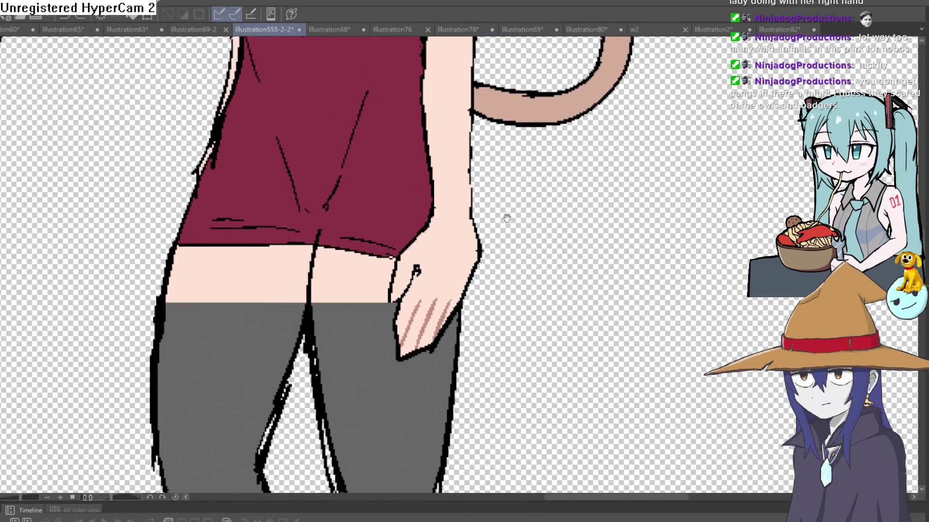
{"action": "scroll", "coordinate": [501, 208], "scroll_direction": "down", "scroll_amount": 1}
{"action": "scroll", "coordinate": [493, 193], "scroll_direction": "down", "scroll_amount": 1}
{"action": "left_click_drag", "start_coordinate": [492, 192], "coordinate": [430, 255]}
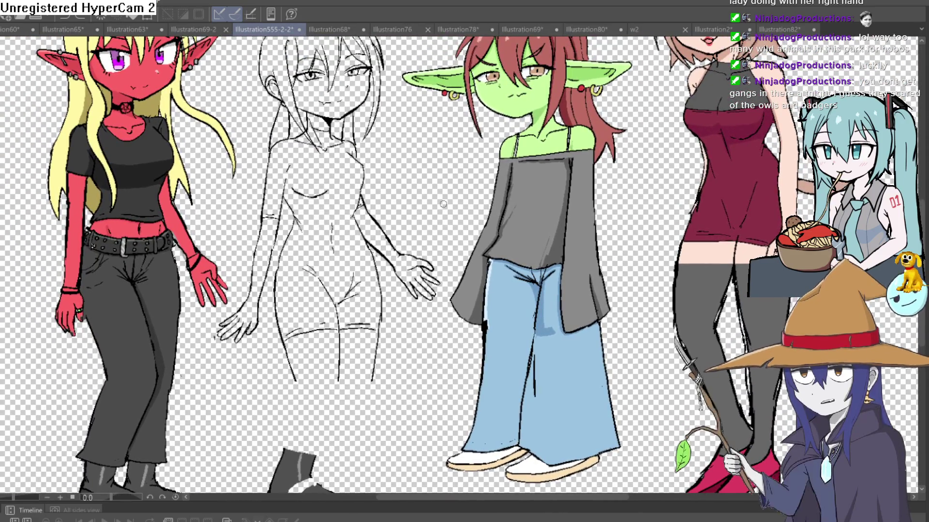
{"action": "mouse_move", "coordinate": [429, 255]}
{"action": "left_mouse_down"}
{"action": "mouse_move", "coordinate": [398, 222]}
{"action": "mouse_move", "coordinate": [457, 292]}
{"action": "left_mouse_up"}
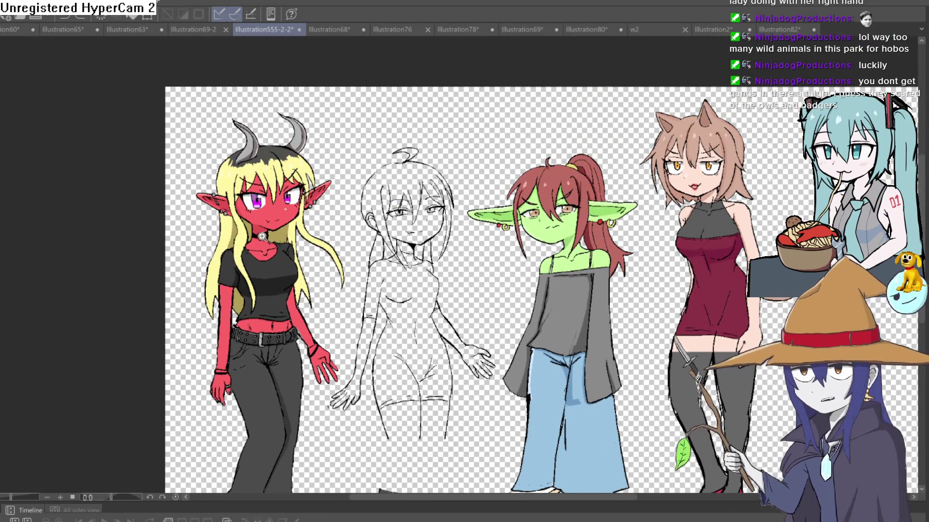
{"action": "scroll", "coordinate": [287, 278], "scroll_direction": "up", "scroll_amount": 5}
{"action": "mouse_move", "coordinate": [415, 218]}
{"action": "left_mouse_down"}
{"action": "mouse_move", "coordinate": [486, 273]}
{"action": "mouse_move", "coordinate": [616, 276]}
{"action": "left_mouse_up"}
{"action": "scroll", "coordinate": [486, 273], "scroll_direction": "down", "scroll_amount": 2}
{"action": "scroll", "coordinate": [617, 277], "scroll_direction": "up", "scroll_amount": 2}
{"action": "scroll", "coordinate": [640, 250], "scroll_direction": "down", "scroll_amount": 1}
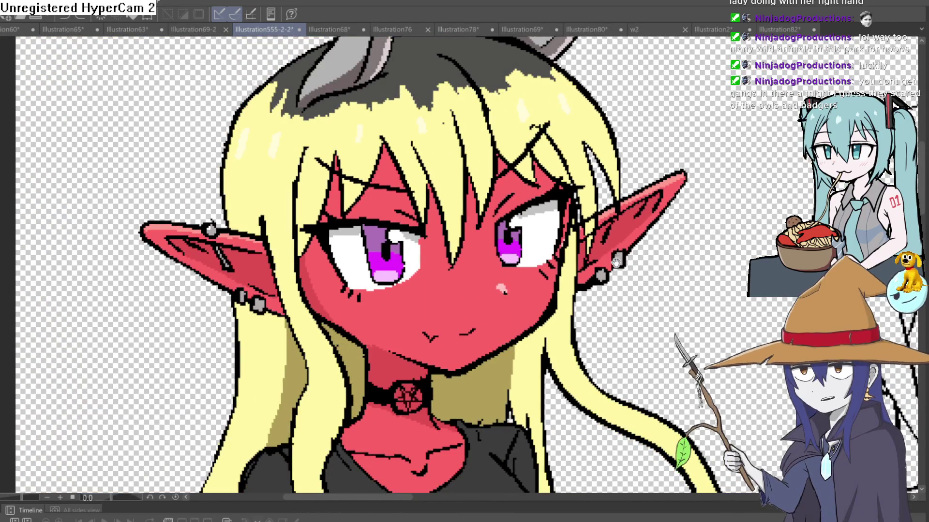
{"action": "scroll", "coordinate": [617, 258], "scroll_direction": "down", "scroll_amount": 2}
{"action": "mouse_move", "coordinate": [617, 258]}
{"action": "left_mouse_down"}
{"action": "mouse_move", "coordinate": [624, 154]}
{"action": "mouse_move", "coordinate": [528, 197]}
{"action": "left_mouse_up"}
{"action": "scroll", "coordinate": [624, 155], "scroll_direction": "up", "scroll_amount": 2}
{"action": "scroll", "coordinate": [624, 153], "scroll_direction": "down", "scroll_amount": 1}
{"action": "scroll", "coordinate": [625, 154], "scroll_direction": "down", "scroll_amount": 1}
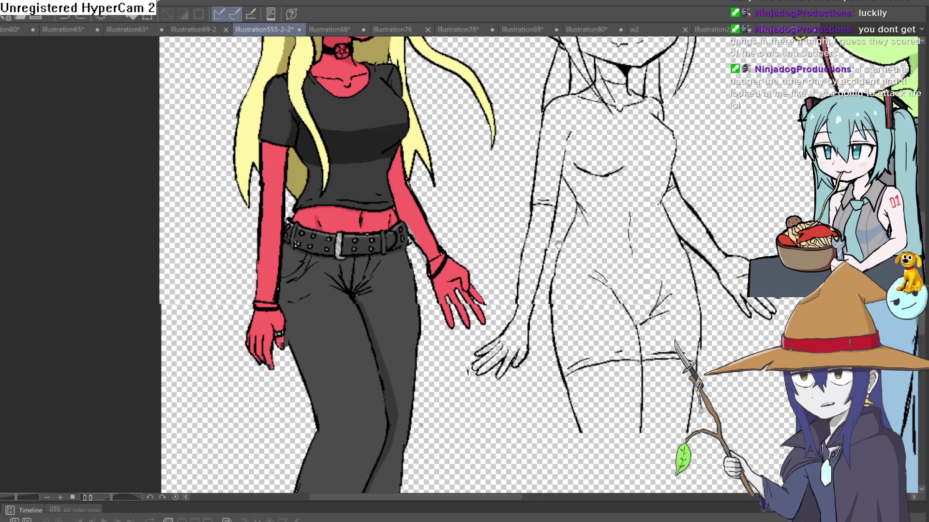
{"action": "mouse_move", "coordinate": [515, 282]}
{"action": "left_mouse_down"}
{"action": "mouse_move", "coordinate": [503, 208]}
{"action": "mouse_move", "coordinate": [349, 217]}
{"action": "left_mouse_up"}
{"action": "scroll", "coordinate": [502, 208], "scroll_direction": "up", "scroll_amount": 1}
{"action": "scroll", "coordinate": [502, 208], "scroll_direction": "down", "scroll_amount": 1}
{"action": "scroll", "coordinate": [349, 218], "scroll_direction": "up", "scroll_amount": 1}
{"action": "left_click_drag", "start_coordinate": [580, 240], "coordinate": [415, 249]}
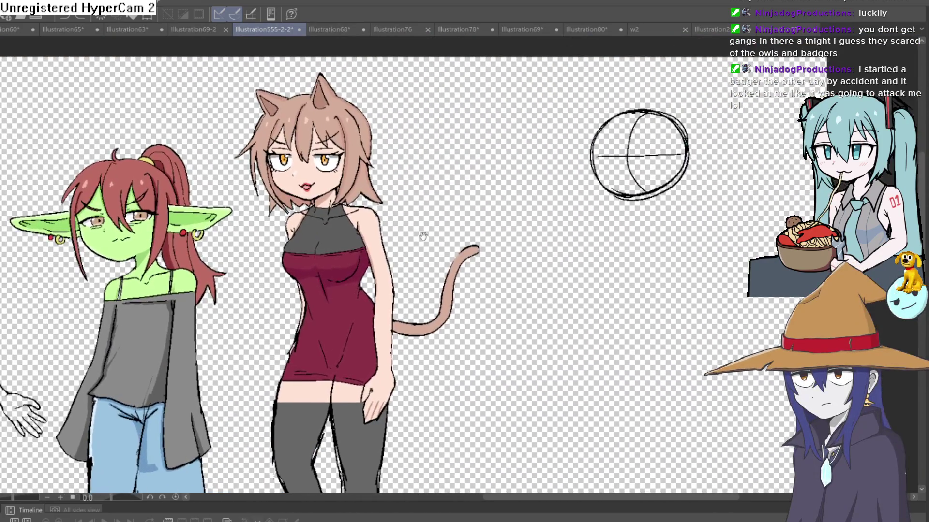
{"action": "scroll", "coordinate": [380, 196], "scroll_direction": "up", "scroll_amount": 1}
{"action": "scroll", "coordinate": [607, 207], "scroll_direction": "up", "scroll_amount": 1}
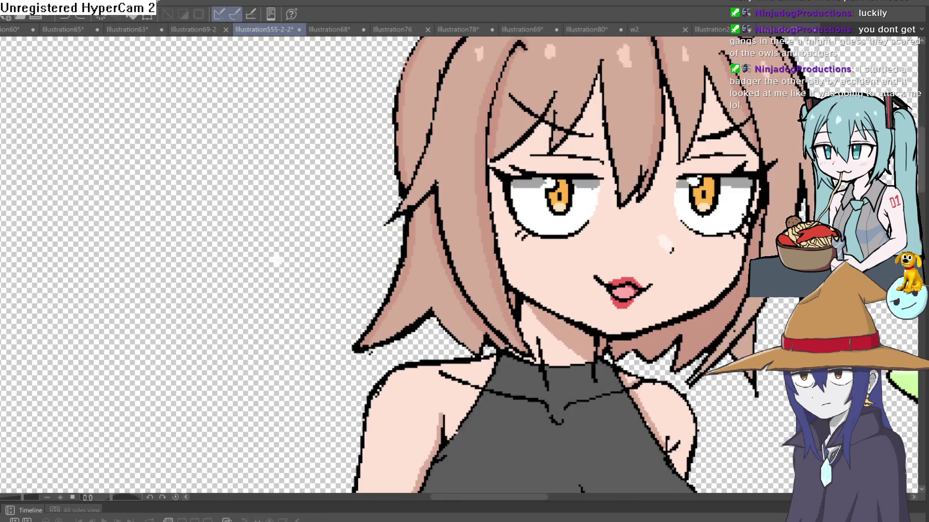
{"action": "scroll", "coordinate": [464, 261], "scroll_direction": "down", "scroll_amount": 3}
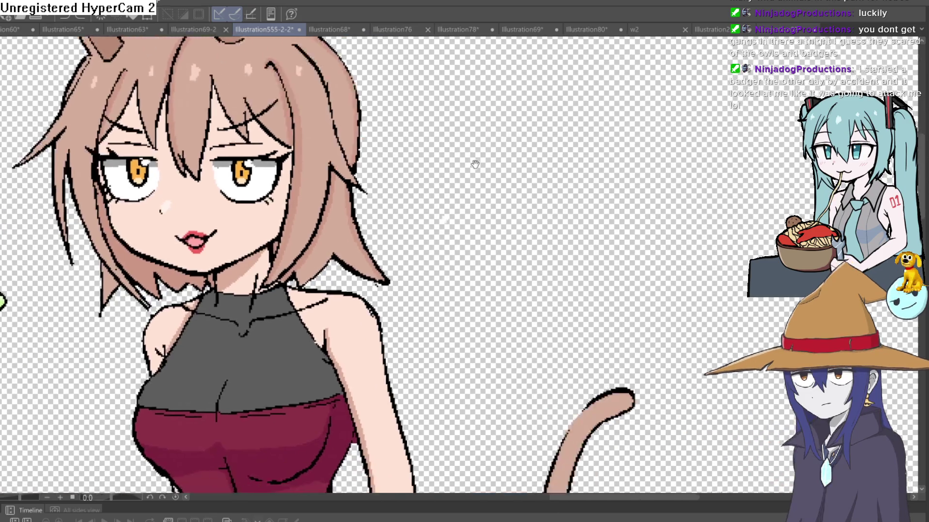
{"action": "left_click_drag", "start_coordinate": [581, 182], "coordinate": [366, 138]}
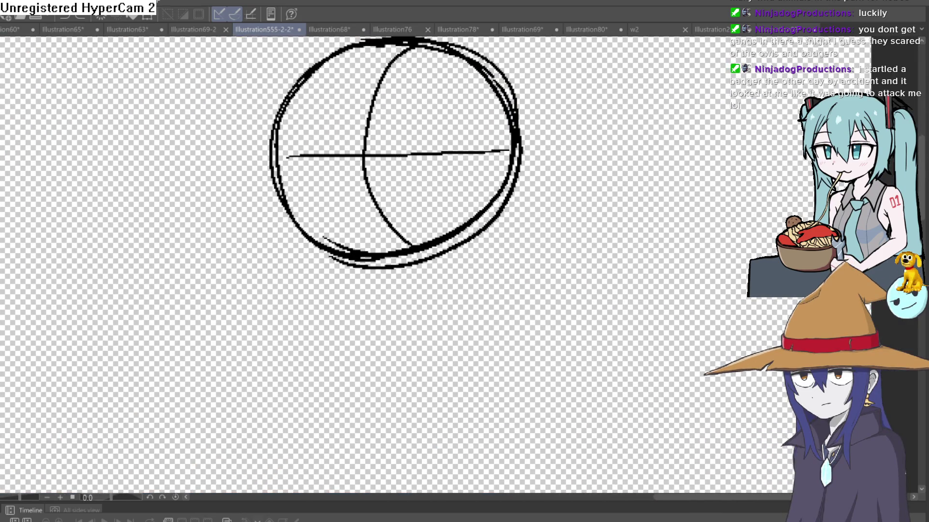
{"action": "scroll", "coordinate": [595, 271], "scroll_direction": "down", "scroll_amount": 2}
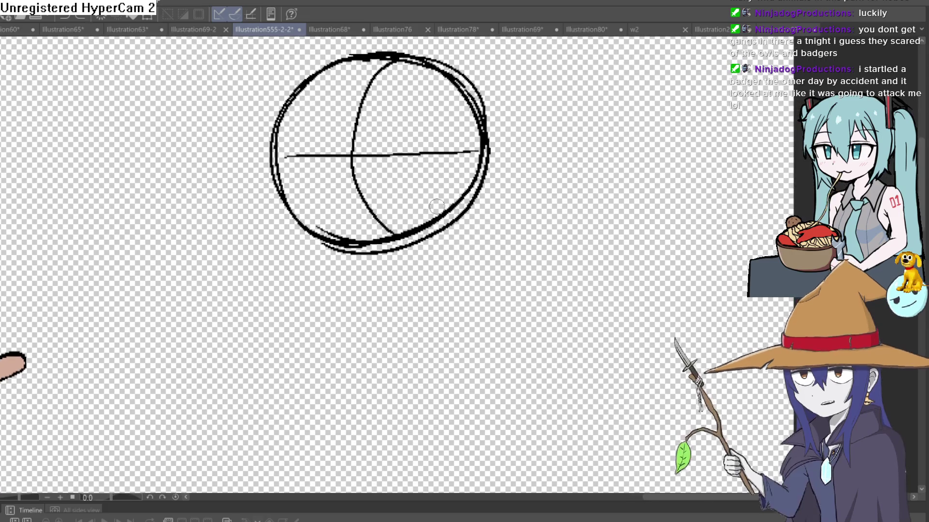
- Extend the centre line down and draw the jaw curves meeting at a pointed chin
{"action": "key", "text": "ctrl+z"}
{"action": "left_click_drag", "start_coordinate": [353, 156], "coordinate": [398, 305]}
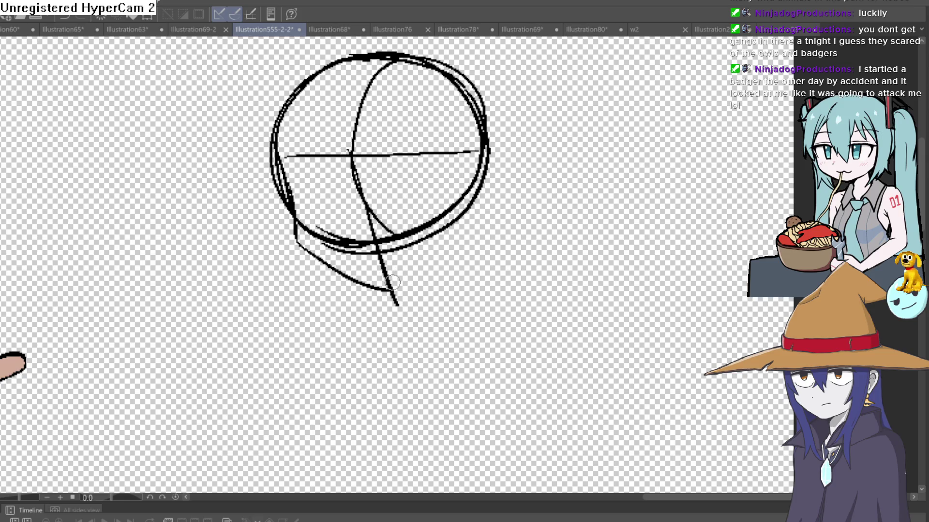
{"action": "left_click_drag", "start_coordinate": [364, 78], "coordinate": [369, 236]}
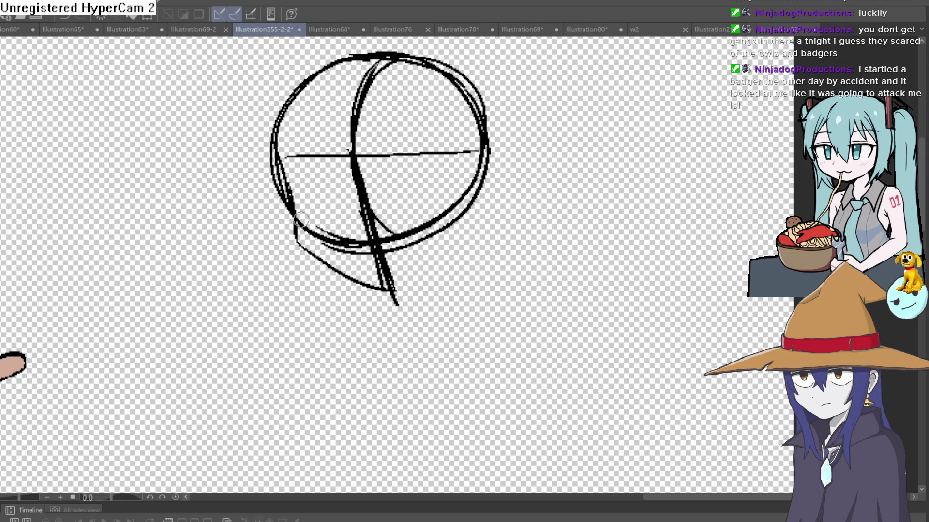
{"action": "mouse_move", "coordinate": [296, 231]}
{"action": "left_mouse_down"}
{"action": "mouse_move", "coordinate": [388, 287]}
{"action": "mouse_move", "coordinate": [475, 218]}
{"action": "left_mouse_up"}
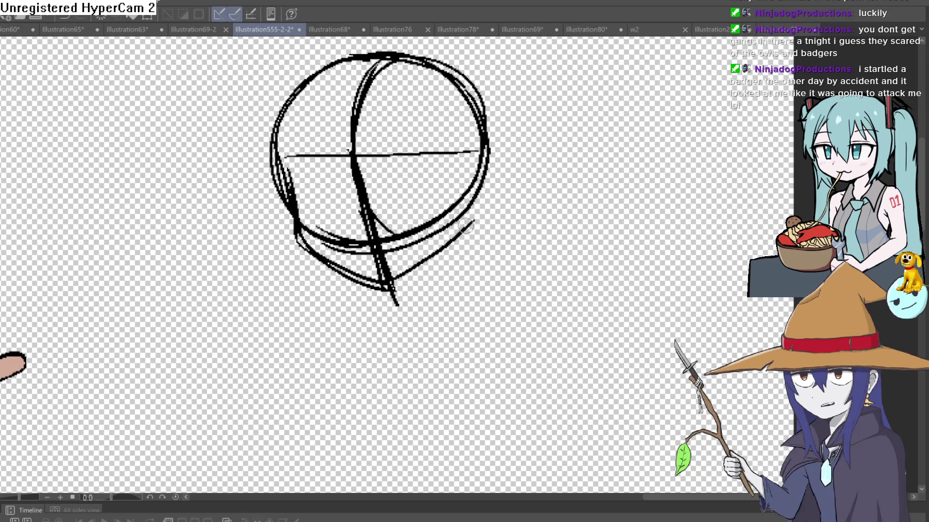
{"action": "mouse_move", "coordinate": [399, 281]}
{"action": "left_mouse_down"}
{"action": "mouse_move", "coordinate": [496, 167]}
{"action": "mouse_move", "coordinate": [450, 178]}
{"action": "mouse_move", "coordinate": [521, 173]}
{"action": "left_mouse_up"}
- Redraw a long pointed ear sticking out to the right of the head
{"action": "key", "text": "ctrl+z"}
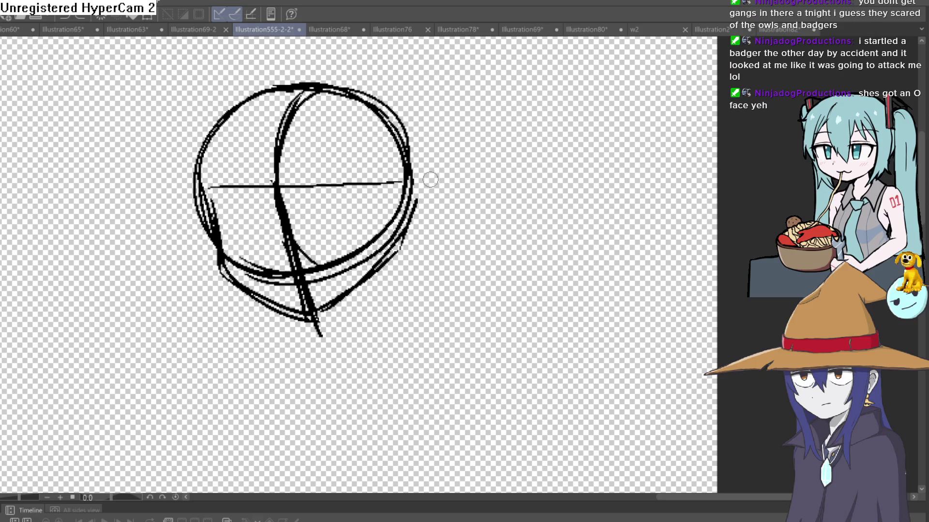
{"action": "left_click_drag", "start_coordinate": [460, 180], "coordinate": [434, 228]}
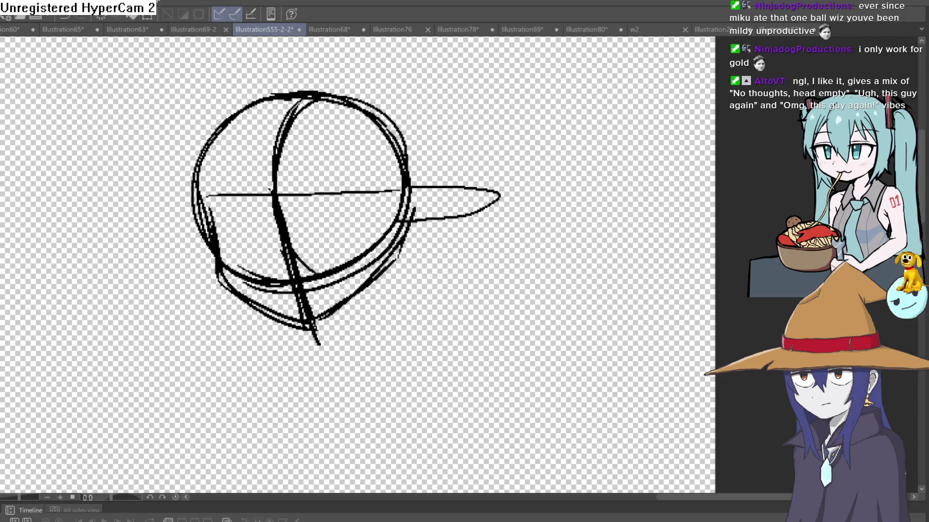
- Retrace the right ear's outline out to its pointed tip
{"action": "mouse_move", "coordinate": [406, 186]}
{"action": "left_mouse_down"}
{"action": "mouse_move", "coordinate": [421, 240]}
{"action": "mouse_move", "coordinate": [401, 239]}
{"action": "left_mouse_up"}
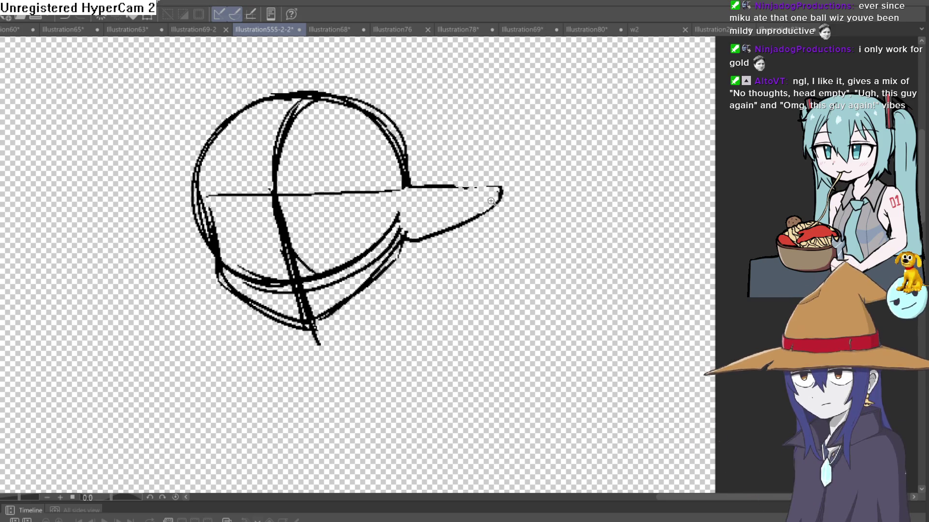
{"action": "scroll", "coordinate": [490, 172], "scroll_direction": "down", "scroll_amount": 3}
{"action": "left_click_drag", "start_coordinate": [490, 171], "coordinate": [245, 169]}
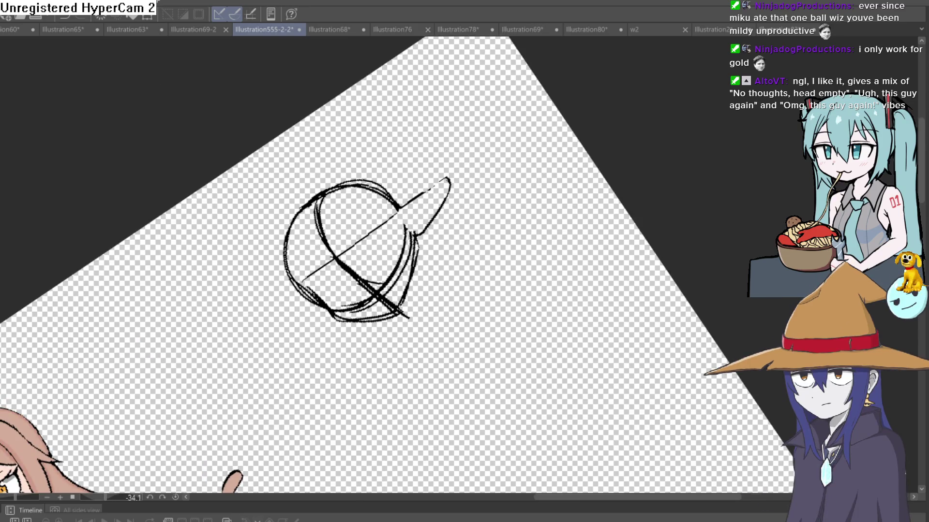
{"action": "scroll", "coordinate": [471, 170], "scroll_direction": "up", "scroll_amount": 3}
{"action": "mouse_move", "coordinate": [348, 258]}
{"action": "left_mouse_down"}
{"action": "mouse_move", "coordinate": [534, 135]}
{"action": "mouse_move", "coordinate": [541, 170]}
{"action": "left_mouse_up"}
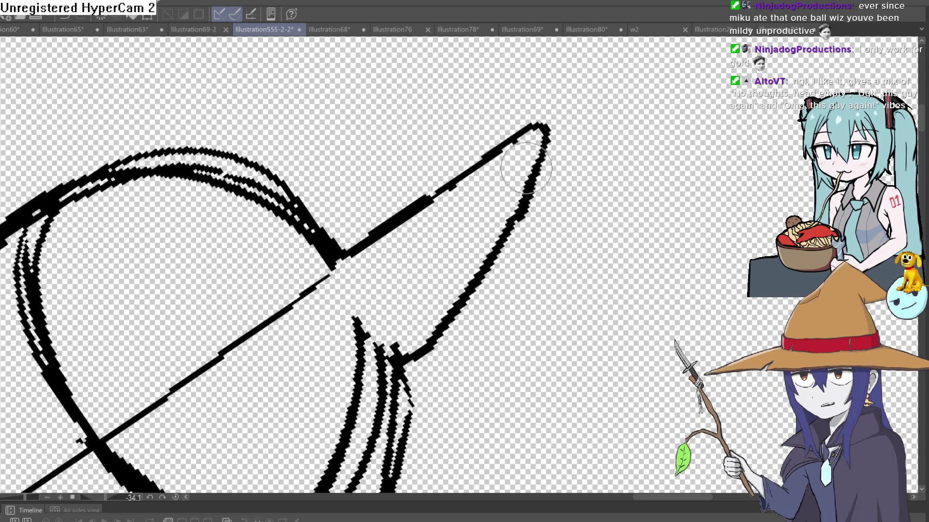
{"action": "key", "text": "ctrl+z"}
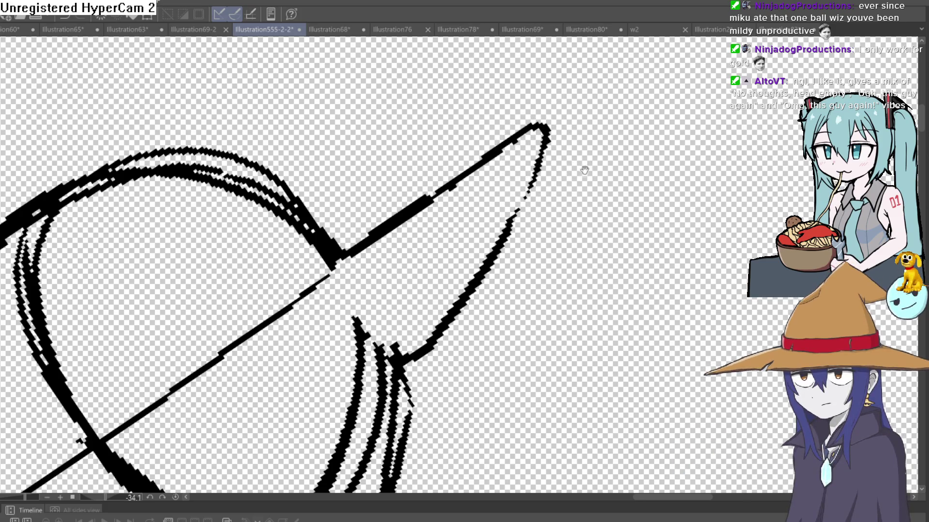
{"action": "scroll", "coordinate": [584, 171], "scroll_direction": "down", "scroll_amount": 3}
{"action": "mouse_move", "coordinate": [583, 170]}
{"action": "left_mouse_down"}
{"action": "mouse_move", "coordinate": [553, 218]}
{"action": "mouse_move", "coordinate": [561, 195]}
{"action": "mouse_move", "coordinate": [552, 191]}
{"action": "mouse_move", "coordinate": [560, 188]}
{"action": "left_mouse_up"}
{"action": "mouse_move", "coordinate": [559, 189]}
{"action": "left_mouse_down"}
{"action": "mouse_move", "coordinate": [584, 190]}
{"action": "mouse_move", "coordinate": [554, 187]}
{"action": "mouse_move", "coordinate": [581, 166]}
{"action": "mouse_move", "coordinate": [464, 175]}
{"action": "mouse_move", "coordinate": [502, 190]}
{"action": "left_mouse_up"}
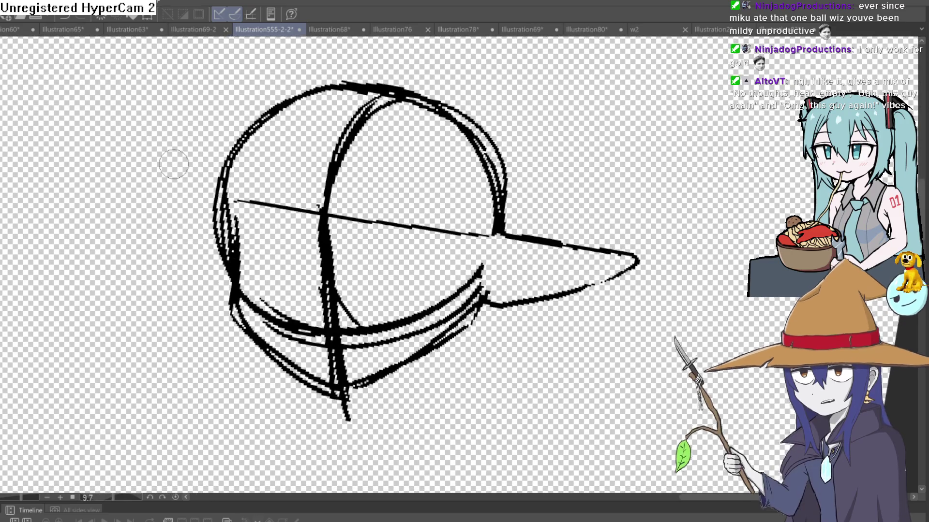
{"action": "left_click_drag", "start_coordinate": [460, 135], "coordinate": [405, 147]}
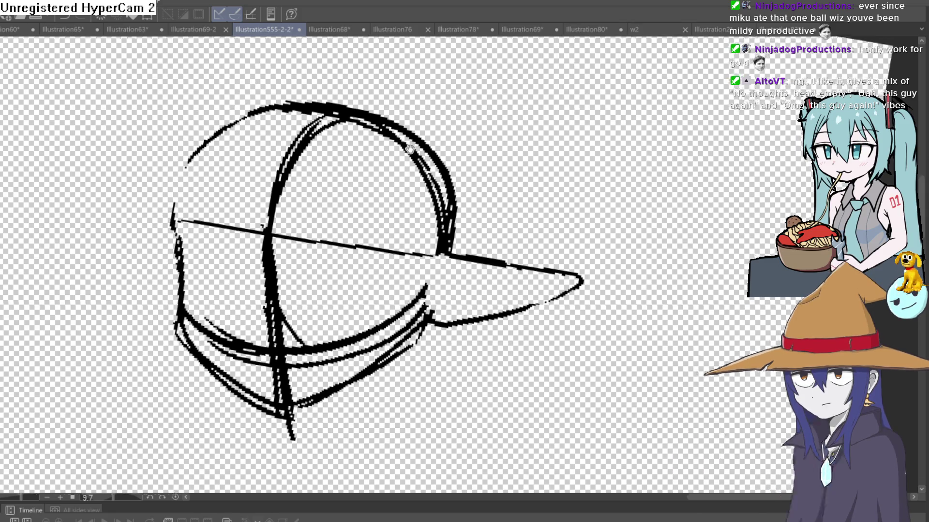
{"action": "left_click_drag", "start_coordinate": [406, 124], "coordinate": [377, 179]}
{"action": "scroll", "coordinate": [376, 191], "scroll_direction": "down", "scroll_amount": 1}
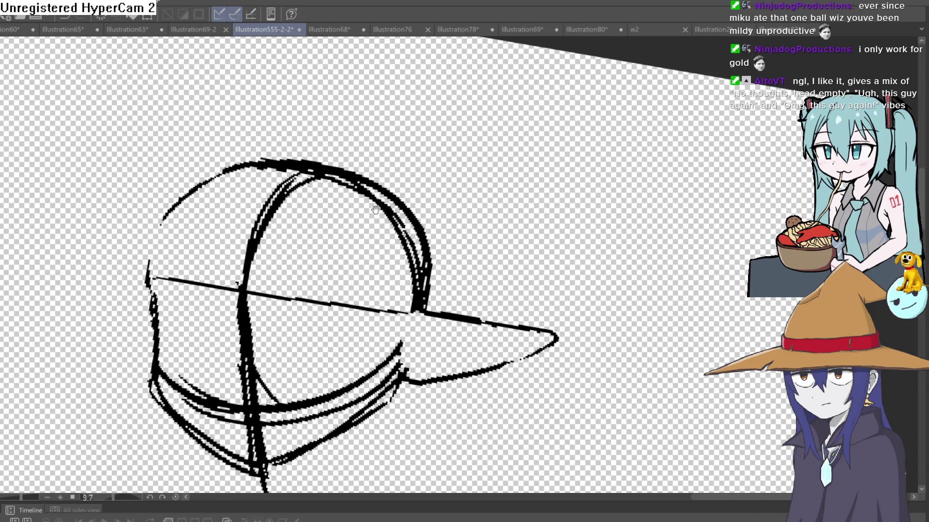
{"action": "scroll", "coordinate": [361, 220], "scroll_direction": "down", "scroll_amount": 1}
{"action": "scroll", "coordinate": [381, 213], "scroll_direction": "up", "scroll_amount": 2}
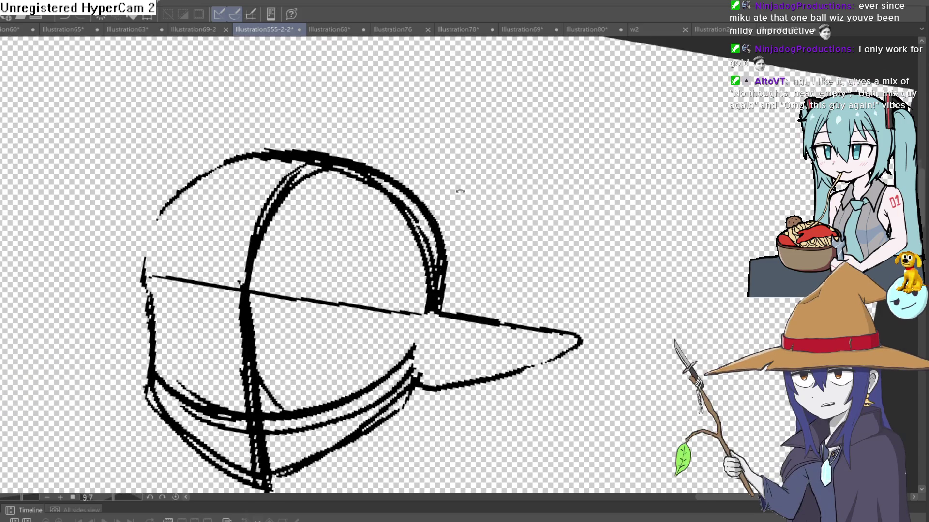
- Add outline strokes along the head's left edge, upper dome and right side
{"action": "left_click_drag", "start_coordinate": [464, 193], "coordinate": [451, 207]}
{"action": "scroll", "coordinate": [450, 208], "scroll_direction": "up", "scroll_amount": 1}
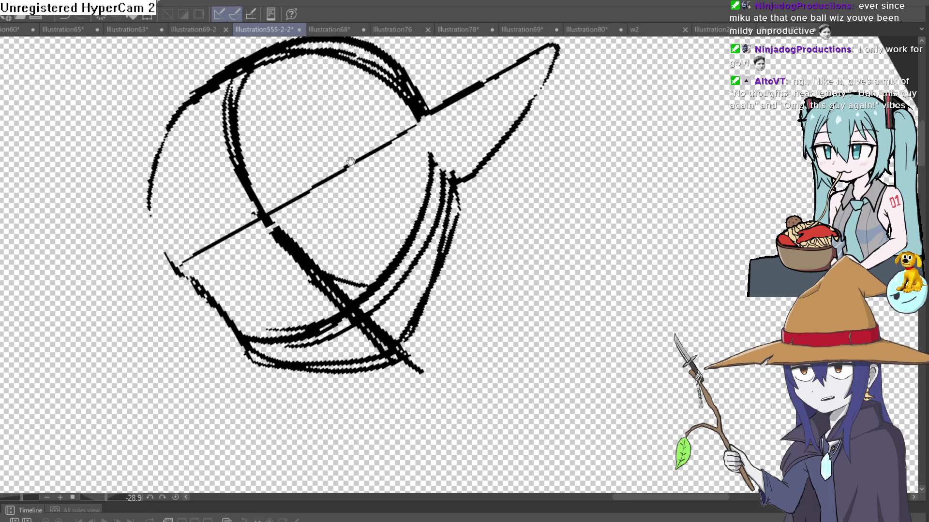
{"action": "left_click_drag", "start_coordinate": [270, 320], "coordinate": [232, 261]}
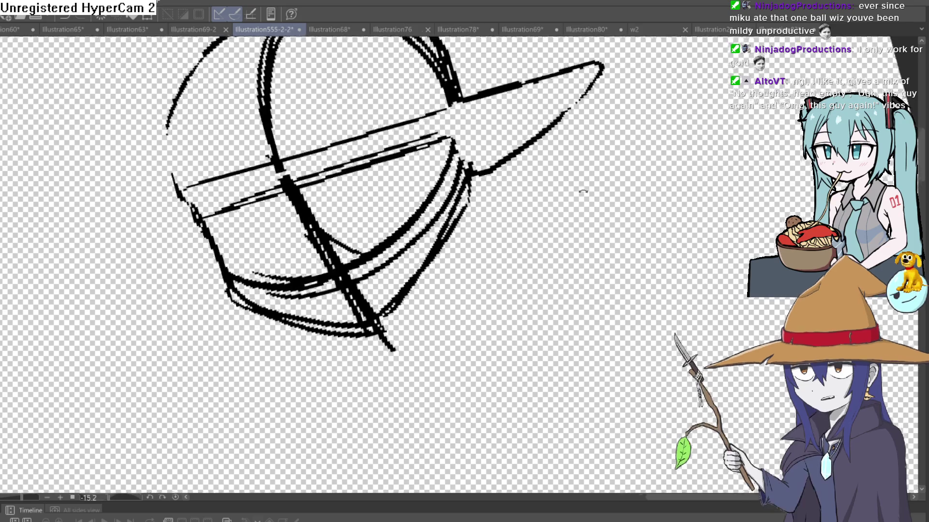
{"action": "left_click_drag", "start_coordinate": [445, 121], "coordinate": [524, 247]}
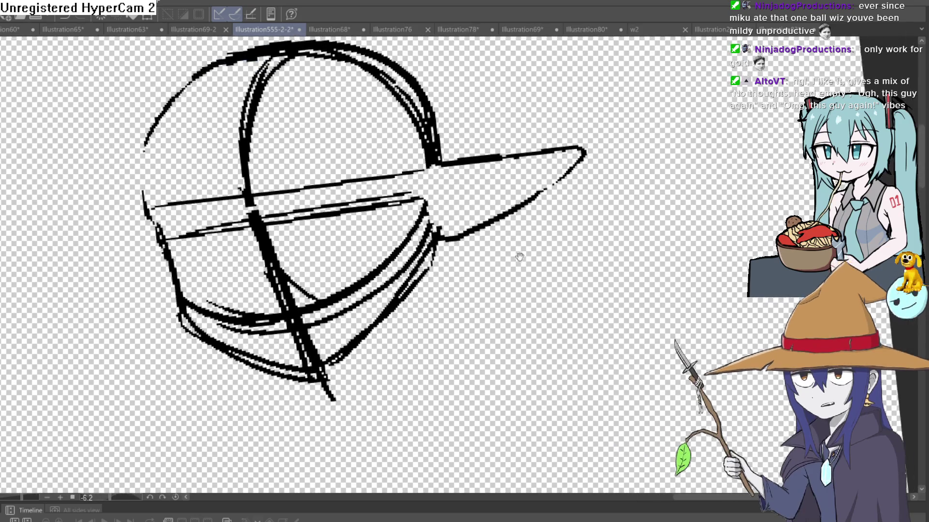
{"action": "scroll", "coordinate": [523, 240], "scroll_direction": "up", "scroll_amount": 1}
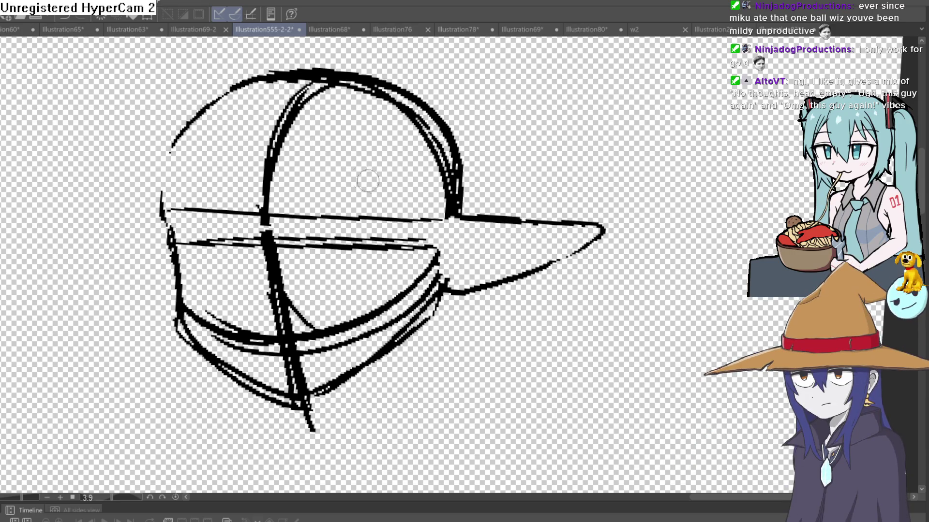
{"action": "mouse_move", "coordinate": [170, 192]}
{"action": "left_mouse_down"}
{"action": "mouse_move", "coordinate": [196, 118]}
{"action": "mouse_move", "coordinate": [269, 80]}
{"action": "left_mouse_up"}
{"action": "left_click_drag", "start_coordinate": [222, 116], "coordinate": [273, 75]}
{"action": "mouse_move", "coordinate": [443, 120]}
{"action": "left_mouse_down"}
{"action": "mouse_move", "coordinate": [465, 165]}
{"action": "mouse_move", "coordinate": [459, 216]}
{"action": "left_mouse_up"}
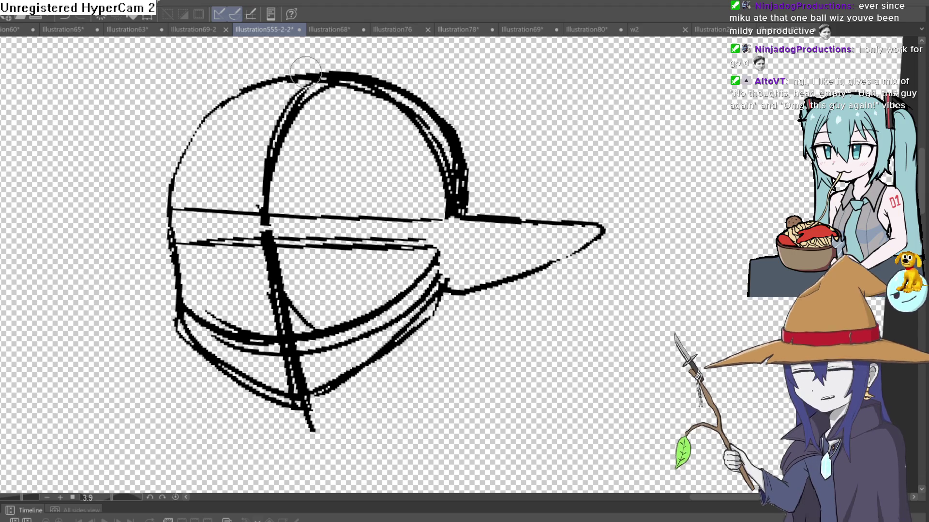
{"action": "scroll", "coordinate": [321, 162], "scroll_direction": "down", "scroll_amount": 2}
- Rotate the view level and pan out to show the nearby character drawings for reference
{"action": "mouse_move", "coordinate": [322, 162]}
{"action": "left_mouse_down"}
{"action": "mouse_move", "coordinate": [393, 177]}
{"action": "mouse_move", "coordinate": [331, 151]}
{"action": "left_mouse_up"}
{"action": "scroll", "coordinate": [71, 141], "scroll_direction": "up", "scroll_amount": 2}
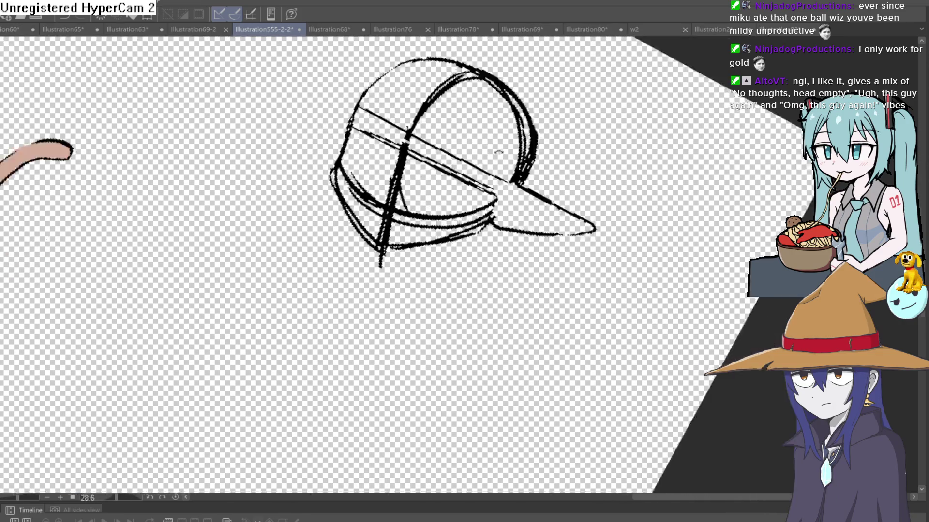
{"action": "left_click_drag", "start_coordinate": [97, 476], "coordinate": [485, 195]}
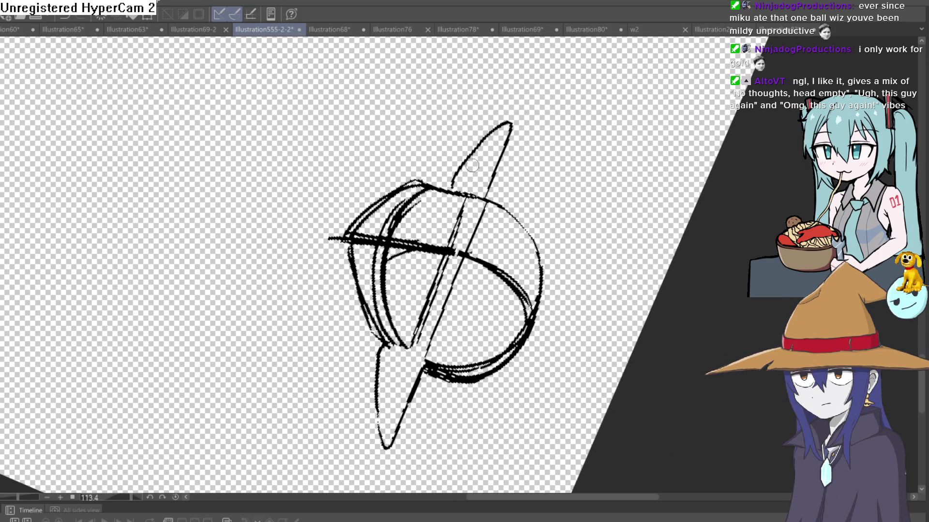
{"action": "left_click_drag", "start_coordinate": [561, 142], "coordinate": [463, 192]}
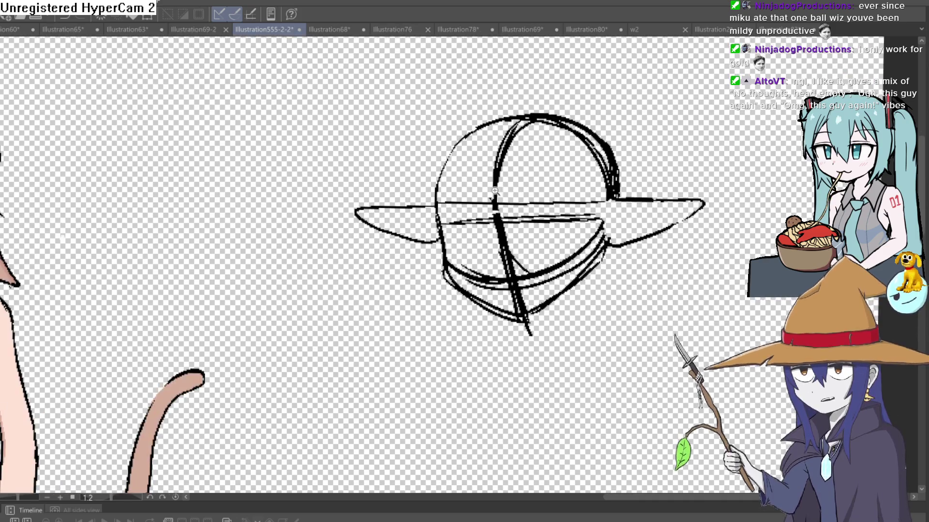
{"action": "mouse_move", "coordinate": [365, 225]}
{"action": "left_mouse_down"}
{"action": "mouse_move", "coordinate": [545, 135]}
{"action": "mouse_move", "coordinate": [586, 162]}
{"action": "left_mouse_up"}
{"action": "scroll", "coordinate": [484, 225], "scroll_direction": "up", "scroll_amount": 1}
{"action": "scroll", "coordinate": [485, 225], "scroll_direction": "up", "scroll_amount": 1}
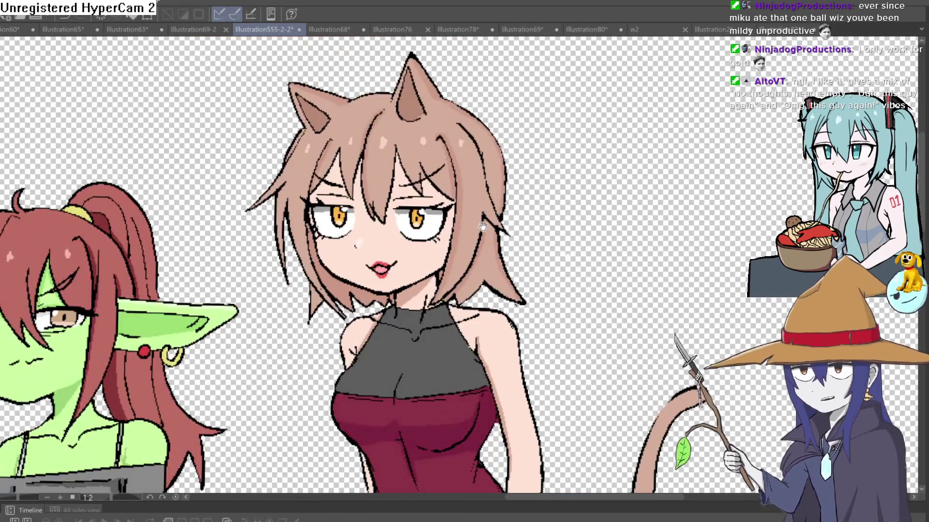
{"action": "scroll", "coordinate": [486, 226], "scroll_direction": "up", "scroll_amount": 2}
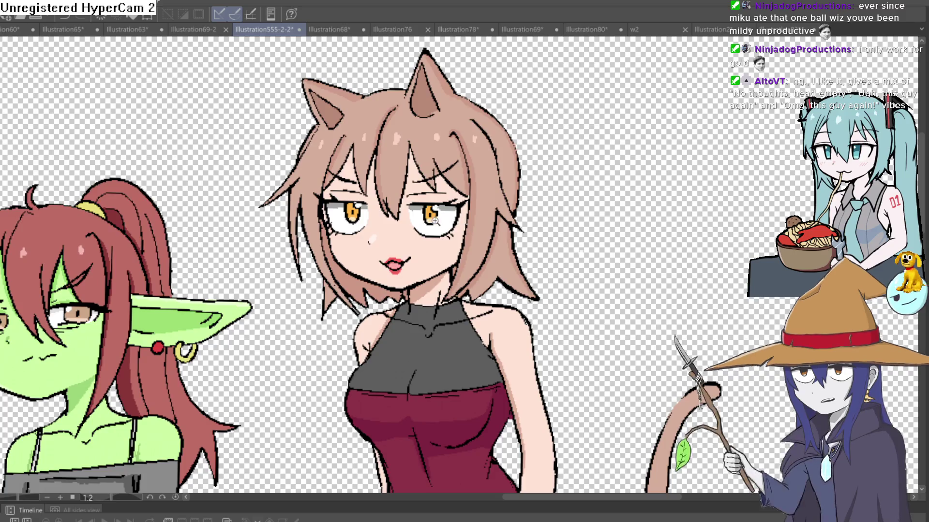
{"action": "scroll", "coordinate": [437, 220], "scroll_direction": "up", "scroll_amount": 2}
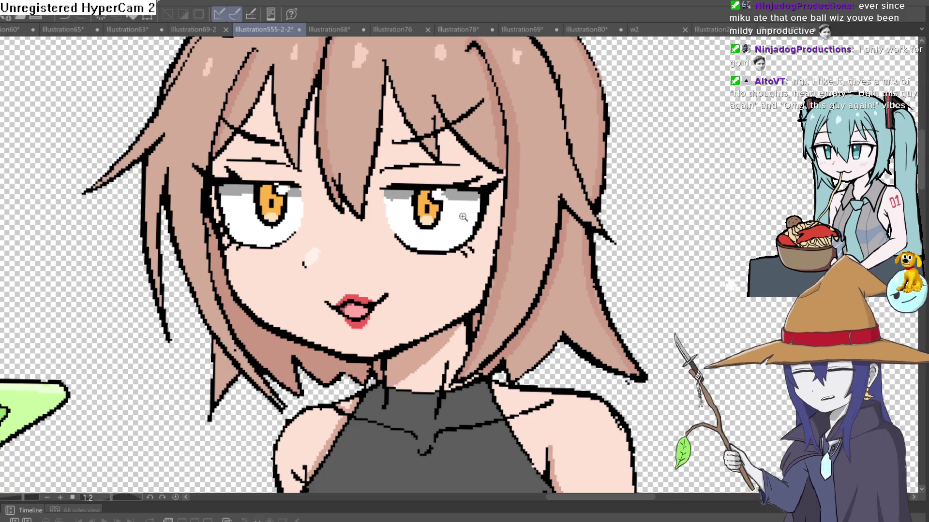
{"action": "scroll", "coordinate": [463, 216], "scroll_direction": "down", "scroll_amount": 3}
{"action": "scroll", "coordinate": [506, 174], "scroll_direction": "down", "scroll_amount": 3}
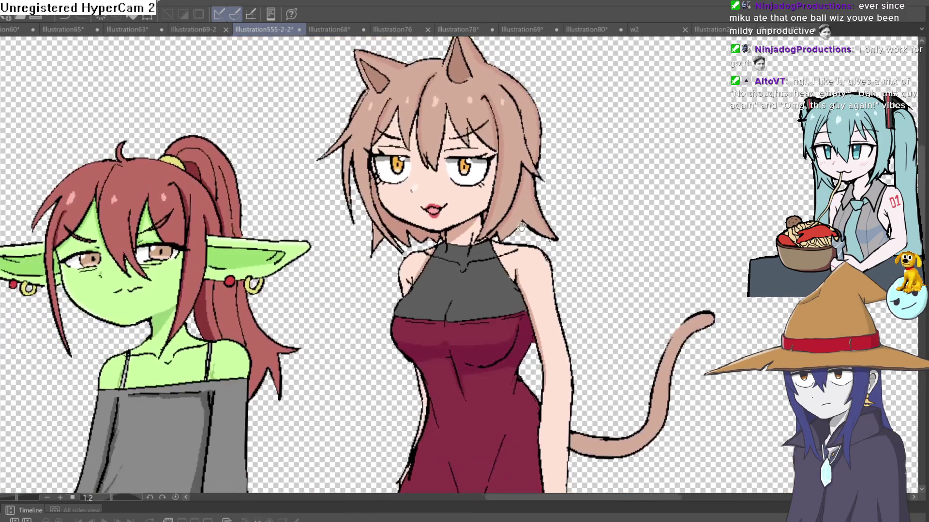
{"action": "scroll", "coordinate": [507, 174], "scroll_direction": "down", "scroll_amount": 1}
{"action": "mouse_move", "coordinate": [499, 206]}
{"action": "left_mouse_down"}
{"action": "mouse_move", "coordinate": [527, 133]}
{"action": "mouse_move", "coordinate": [495, 191]}
{"action": "left_mouse_up"}
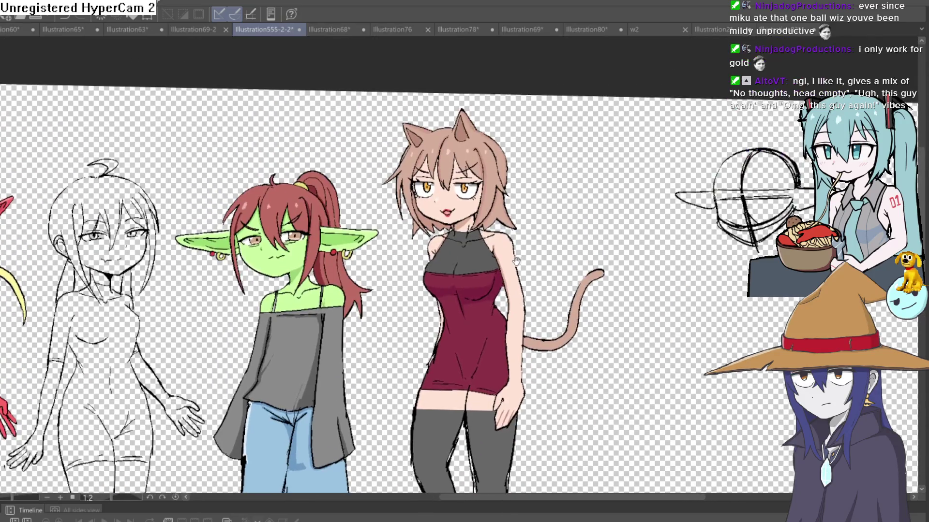
{"action": "scroll", "coordinate": [495, 192], "scroll_direction": "up", "scroll_amount": 2}
{"action": "scroll", "coordinate": [495, 192], "scroll_direction": "up", "scroll_amount": 1}
{"action": "scroll", "coordinate": [494, 192], "scroll_direction": "down", "scroll_amount": 2}
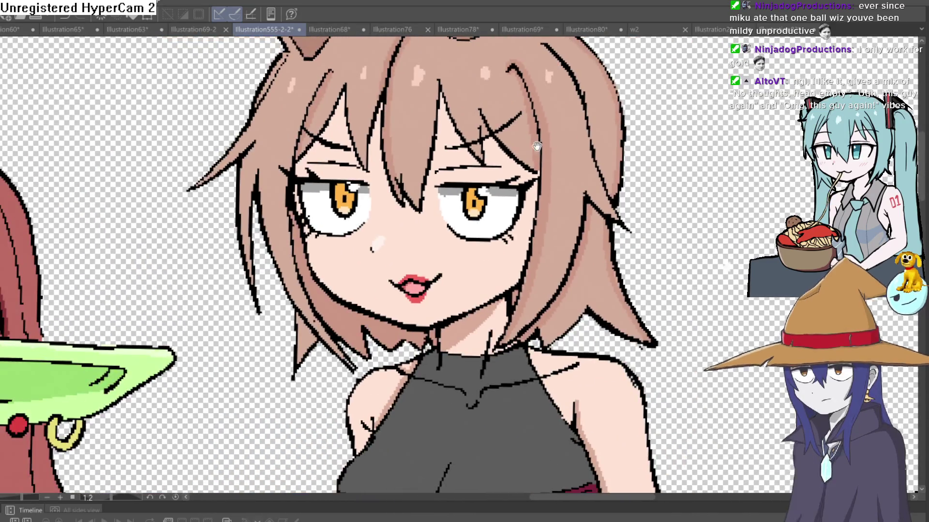
{"action": "scroll", "coordinate": [494, 192], "scroll_direction": "up", "scroll_amount": 1}
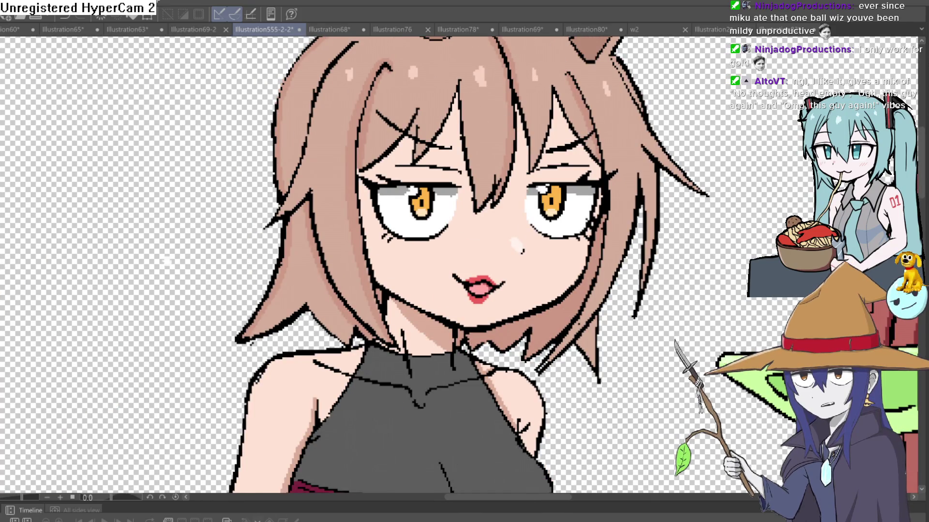
{"action": "scroll", "coordinate": [632, 139], "scroll_direction": "up", "scroll_amount": 2}
{"action": "scroll", "coordinate": [632, 138], "scroll_direction": "up", "scroll_amount": 3}
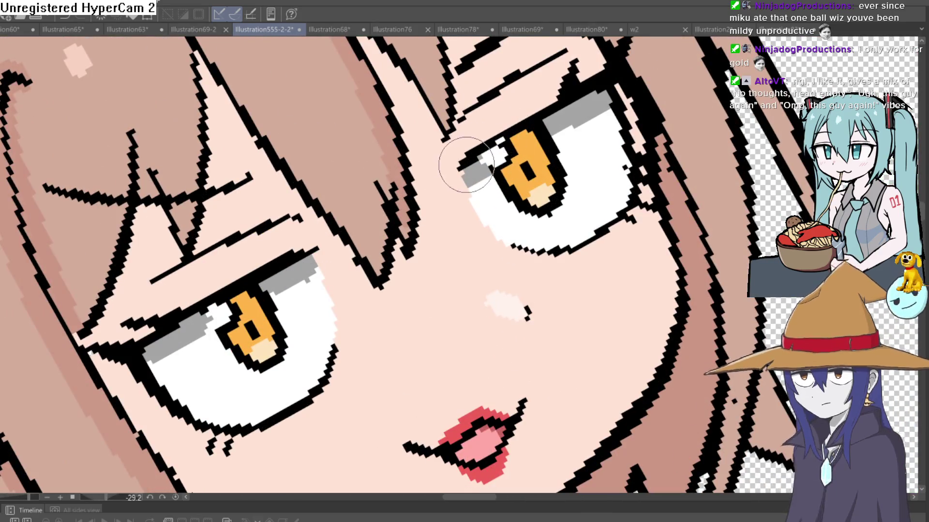
{"action": "key", "text": "ctrl+0"}
{"action": "mouse_move", "coordinate": [627, 105]}
{"action": "left_mouse_down"}
{"action": "mouse_move", "coordinate": [534, 238]}
{"action": "mouse_move", "coordinate": [556, 191]}
{"action": "left_mouse_up"}
{"action": "scroll", "coordinate": [535, 238], "scroll_direction": "up", "scroll_amount": 3}
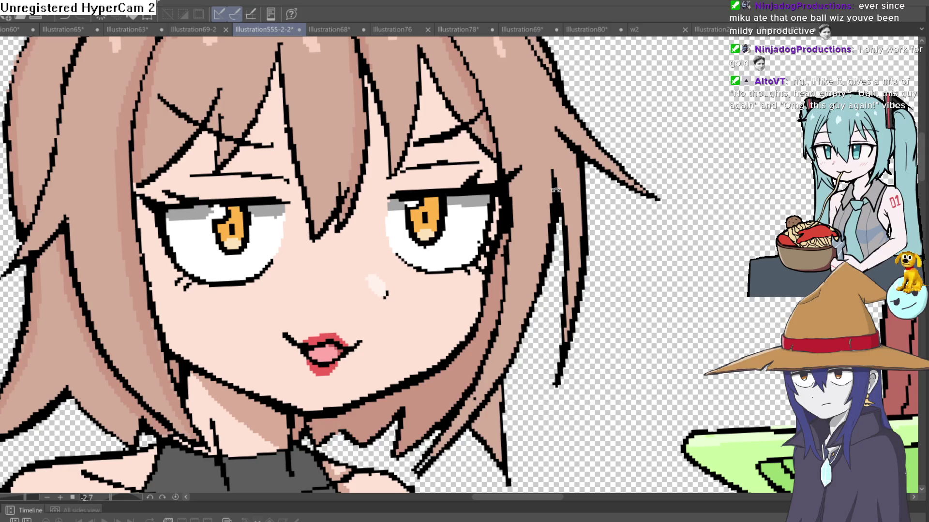
{"action": "key", "text": "ctrl+0"}
{"action": "scroll", "coordinate": [508, 254], "scroll_direction": "up", "scroll_amount": 1}
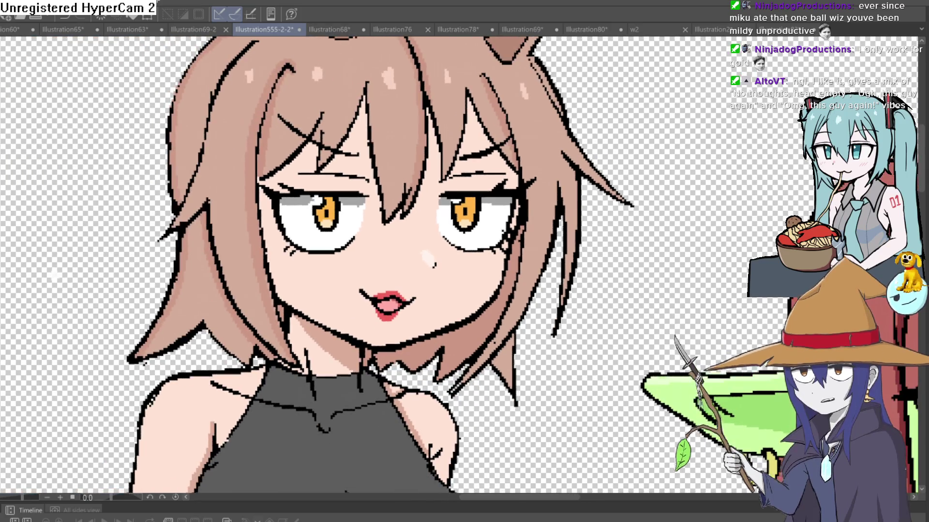
{"action": "scroll", "coordinate": [508, 254], "scroll_direction": "up", "scroll_amount": 2}
{"action": "key", "text": "h"}
{"action": "key", "text": "h"}
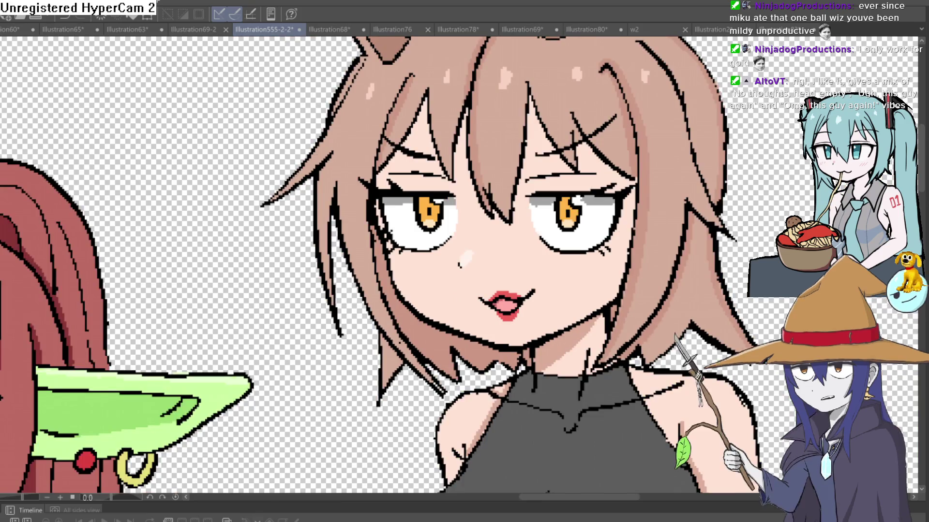
{"action": "left_click_drag", "start_coordinate": [602, 208], "coordinate": [562, 191]}
{"action": "scroll", "coordinate": [562, 191], "scroll_direction": "down", "scroll_amount": 1}
{"action": "scroll", "coordinate": [581, 192], "scroll_direction": "down", "scroll_amount": 3}
{"action": "scroll", "coordinate": [624, 197], "scroll_direction": "down", "scroll_amount": 1}
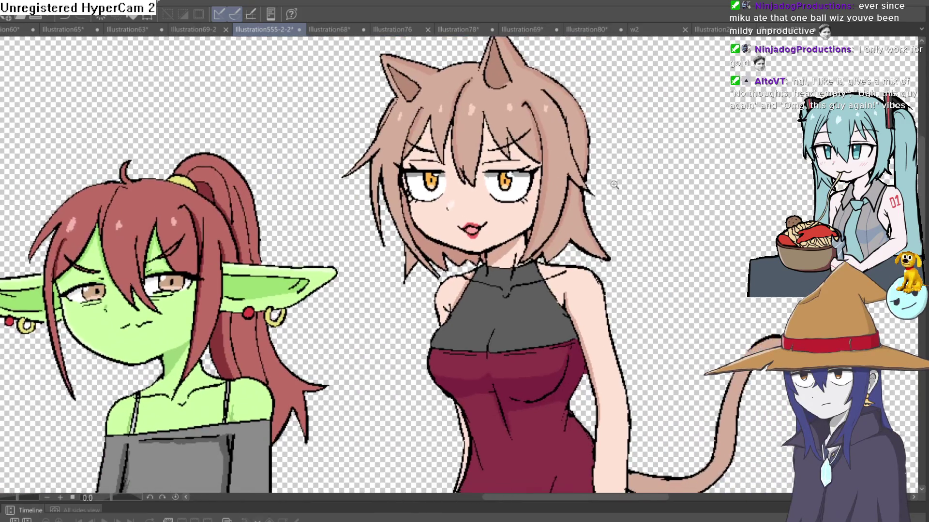
{"action": "scroll", "coordinate": [662, 200], "scroll_direction": "down", "scroll_amount": 1}
{"action": "left_click_drag", "start_coordinate": [663, 199], "coordinate": [521, 161]}
{"action": "left_click_drag", "start_coordinate": [573, 218], "coordinate": [533, 217]}
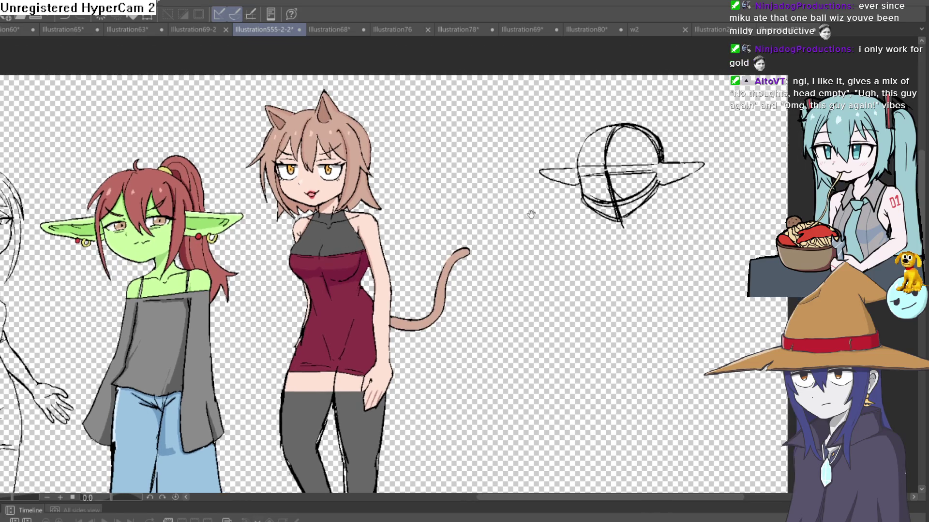
{"action": "left_click_drag", "start_coordinate": [489, 165], "coordinate": [588, 166]}
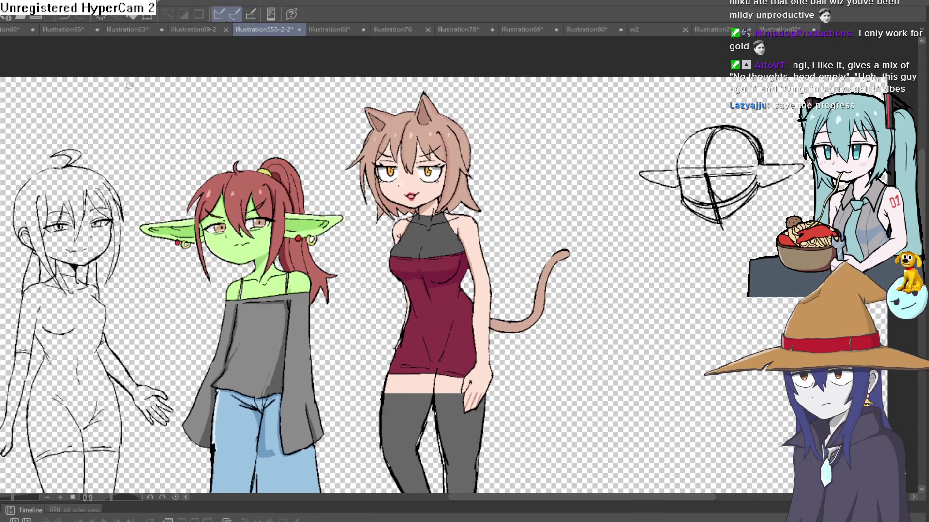
{"action": "key", "text": "ctrl+s"}
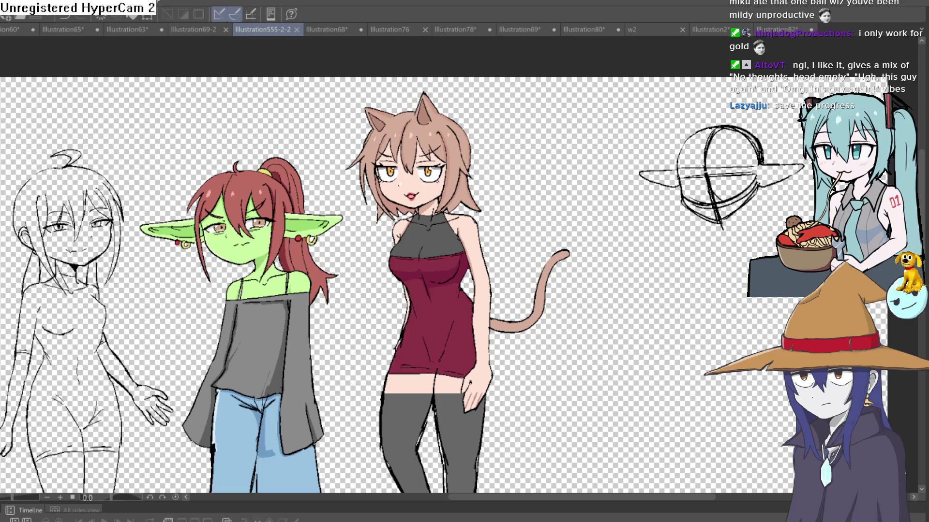
- Pan from the goblin-eared head sketch back to centre the view on the cat girl
{"action": "left_click_drag", "start_coordinate": [565, 159], "coordinate": [491, 182]}
{"action": "scroll", "coordinate": [491, 182], "scroll_direction": "down", "scroll_amount": 3}
{"action": "scroll", "coordinate": [491, 225], "scroll_direction": "up", "scroll_amount": 4}
{"action": "scroll", "coordinate": [501, 253], "scroll_direction": "down", "scroll_amount": 1}
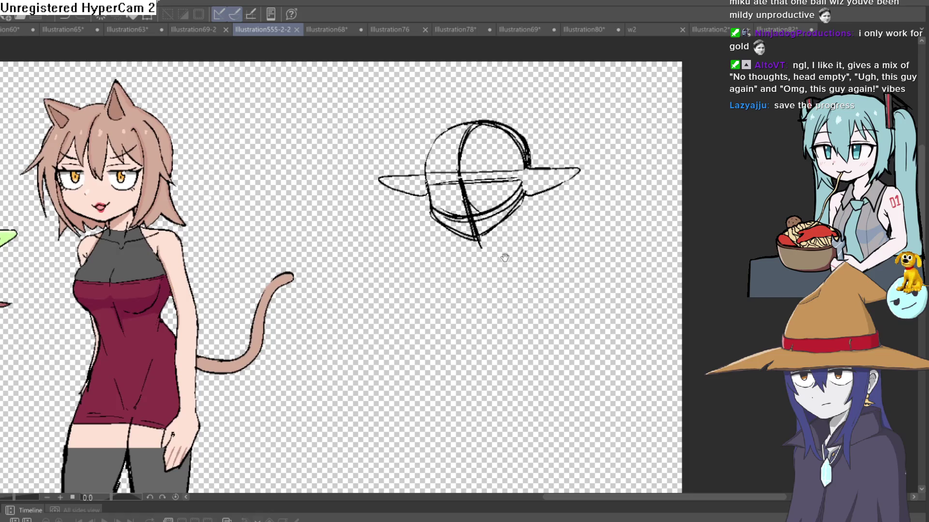
{"action": "scroll", "coordinate": [586, 209], "scroll_direction": "up", "scroll_amount": 1}
{"action": "left_click_drag", "start_coordinate": [584, 209], "coordinate": [526, 281]}
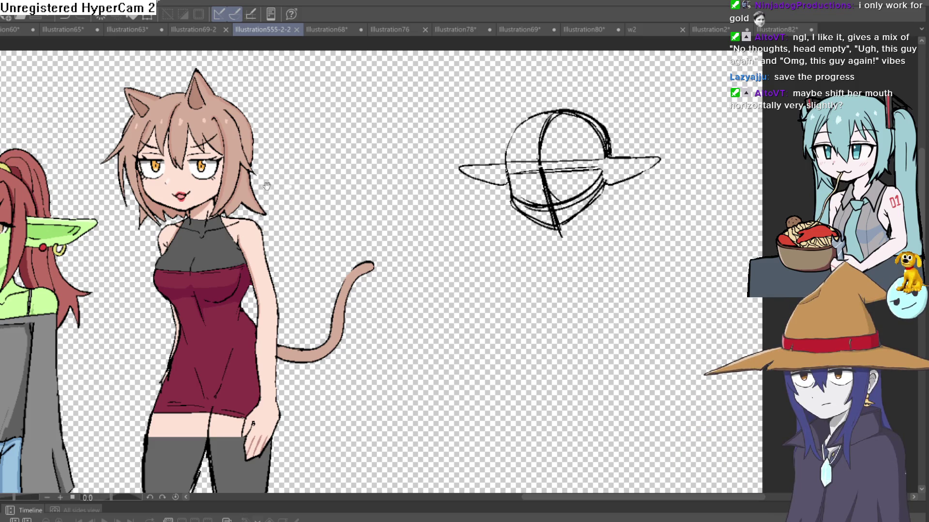
{"action": "scroll", "coordinate": [261, 188], "scroll_direction": "up", "scroll_amount": 5}
{"action": "scroll", "coordinate": [539, 110], "scroll_direction": "up", "scroll_amount": 3}
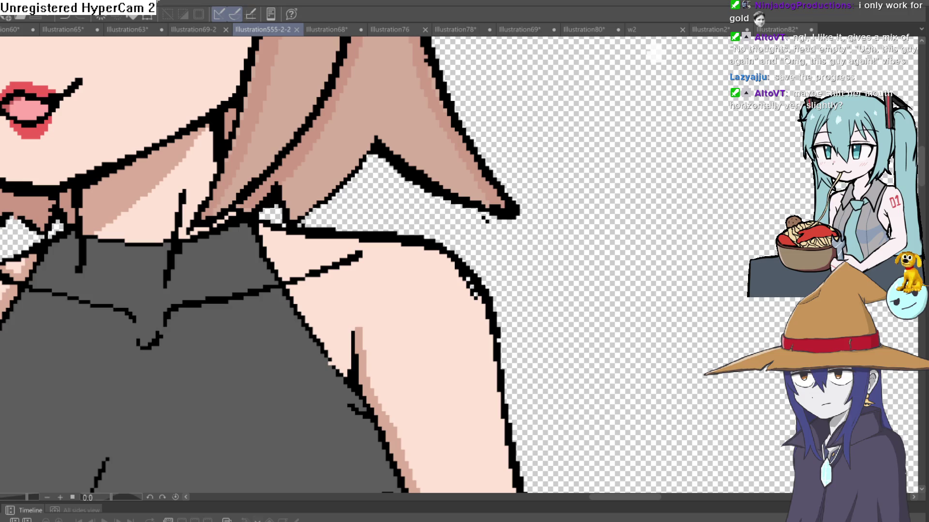
{"action": "scroll", "coordinate": [485, 218], "scroll_direction": "down", "scroll_amount": 2}
{"action": "scroll", "coordinate": [240, 151], "scroll_direction": "up", "scroll_amount": 2}
- Lasso the cat girl's mouth and transform it two nudges upward
{"action": "left_click_drag", "start_coordinate": [332, 156], "coordinate": [363, 154]}
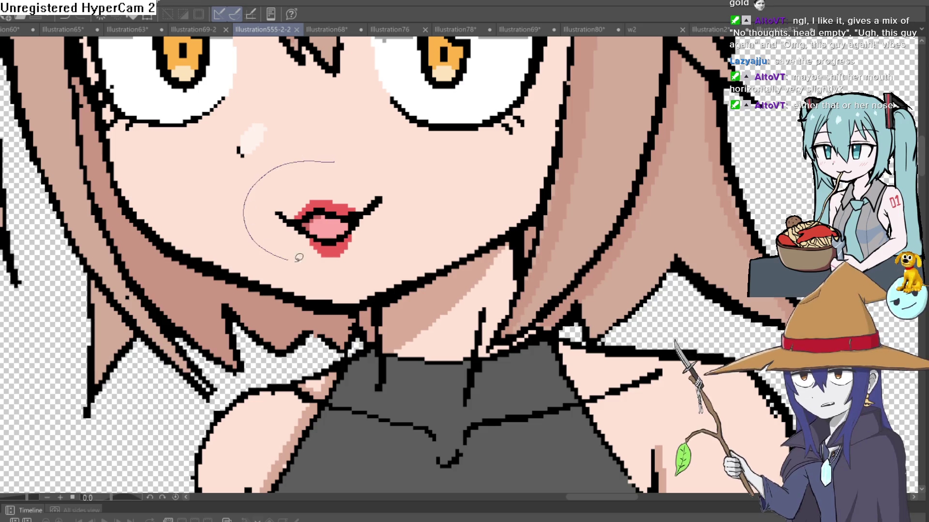
{"action": "key", "text": "ctrl+t"}
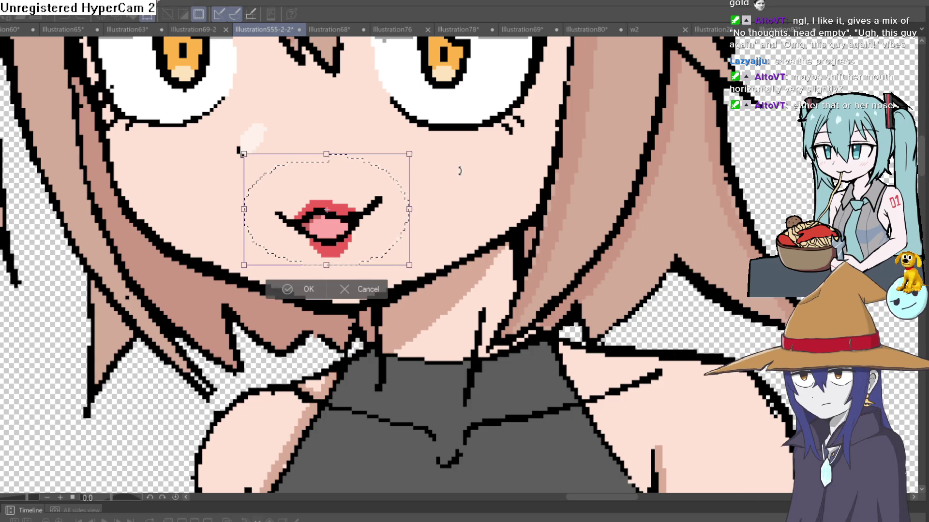
{"action": "key", "text": "Up"}
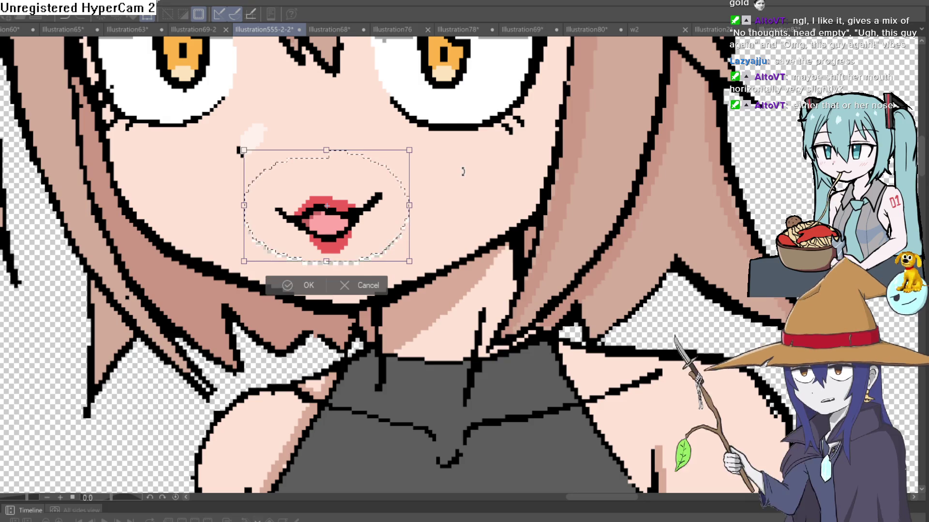
{"action": "key", "text": "Up"}
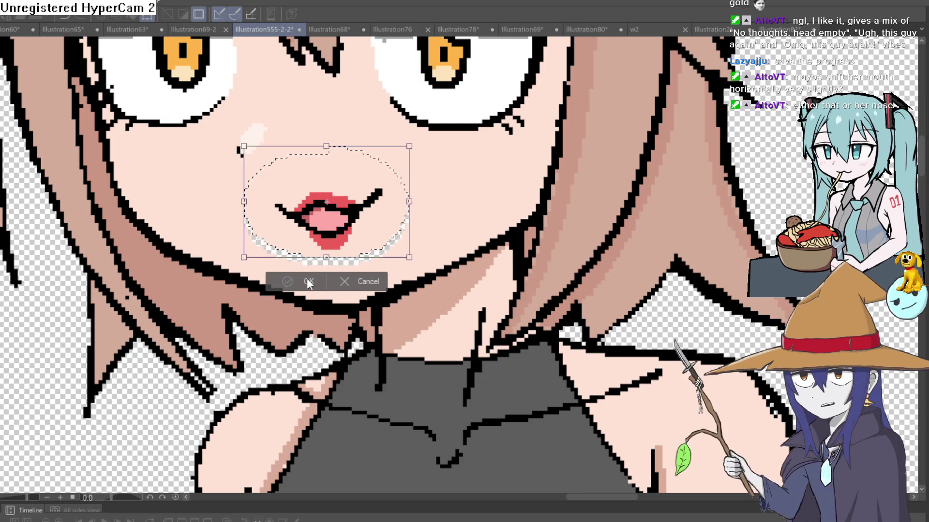
{"action": "left_click", "coordinate": [307, 284]}
{"action": "left_click", "coordinate": [226, 279]}
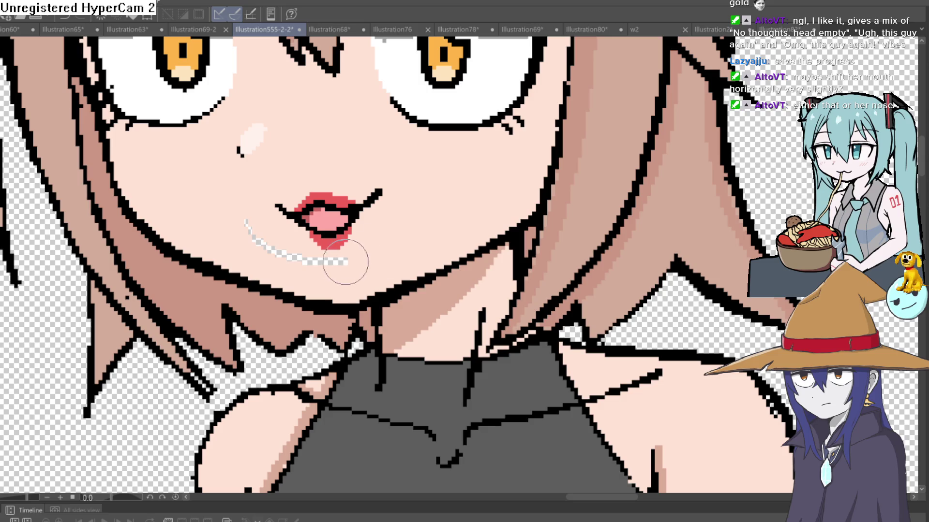
{"action": "scroll", "coordinate": [275, 248], "scroll_direction": "down", "scroll_amount": 2}
{"action": "scroll", "coordinate": [529, 182], "scroll_direction": "down", "scroll_amount": 3}
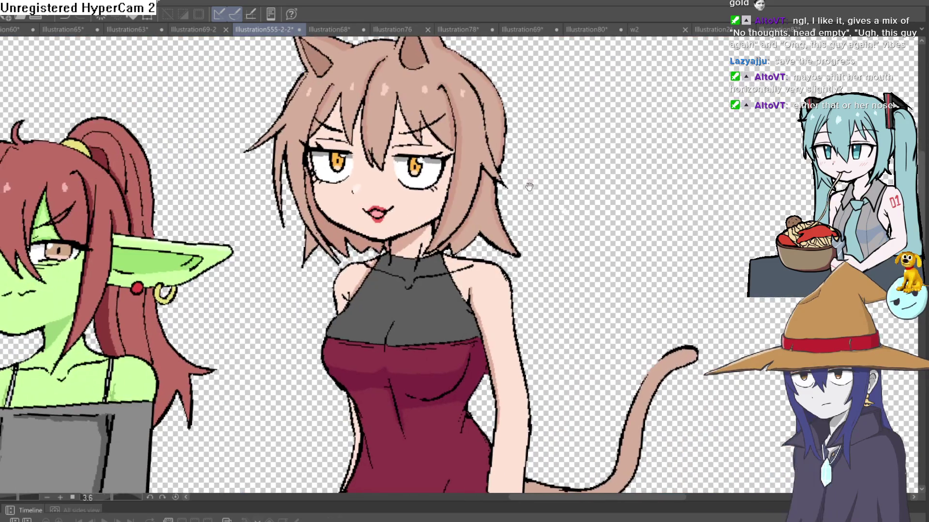
{"action": "scroll", "coordinate": [544, 185], "scroll_direction": "down", "scroll_amount": 1}
{"action": "scroll", "coordinate": [545, 184], "scroll_direction": "up", "scroll_amount": 1}
{"action": "scroll", "coordinate": [514, 182], "scroll_direction": "up", "scroll_amount": 2}
{"action": "scroll", "coordinate": [441, 208], "scroll_direction": "up", "scroll_amount": 1}
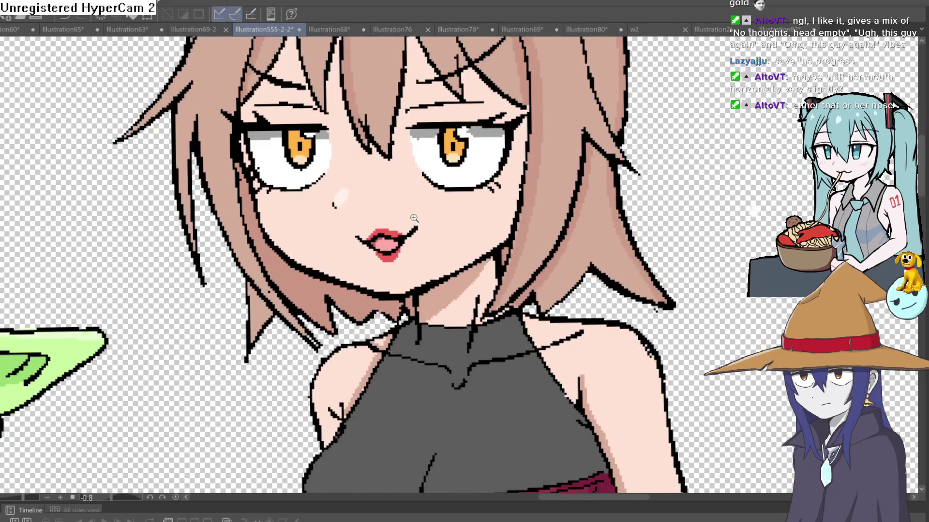
{"action": "scroll", "coordinate": [425, 213], "scroll_direction": "up", "scroll_amount": 1}
{"action": "scroll", "coordinate": [456, 188], "scroll_direction": "down", "scroll_amount": 1}
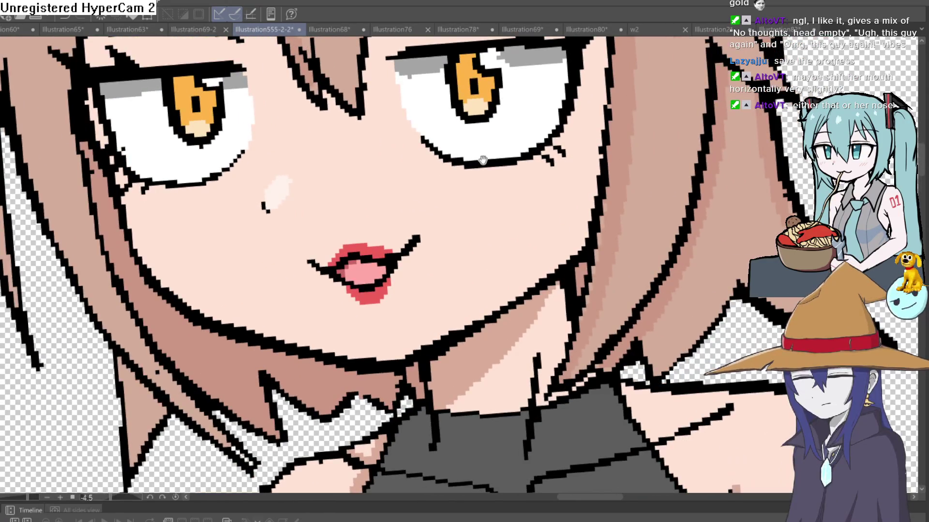
{"action": "scroll", "coordinate": [521, 148], "scroll_direction": "up", "scroll_amount": 1}
- Compare the mouth positions with undo/redo, then paint skin tone over the transparent gap beneath it
{"action": "key", "text": "ctrl+z"}
{"action": "key", "text": "ctrl+z"}
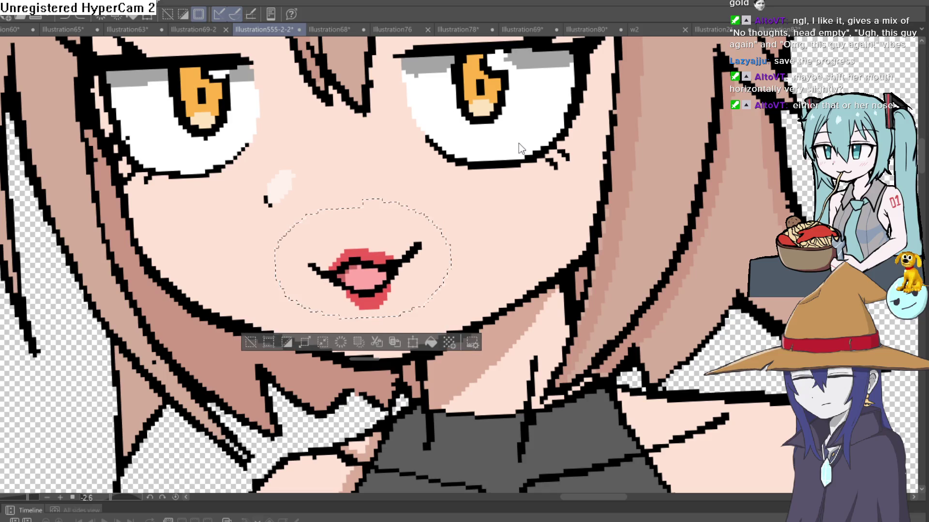
{"action": "key", "text": "ctrl+y"}
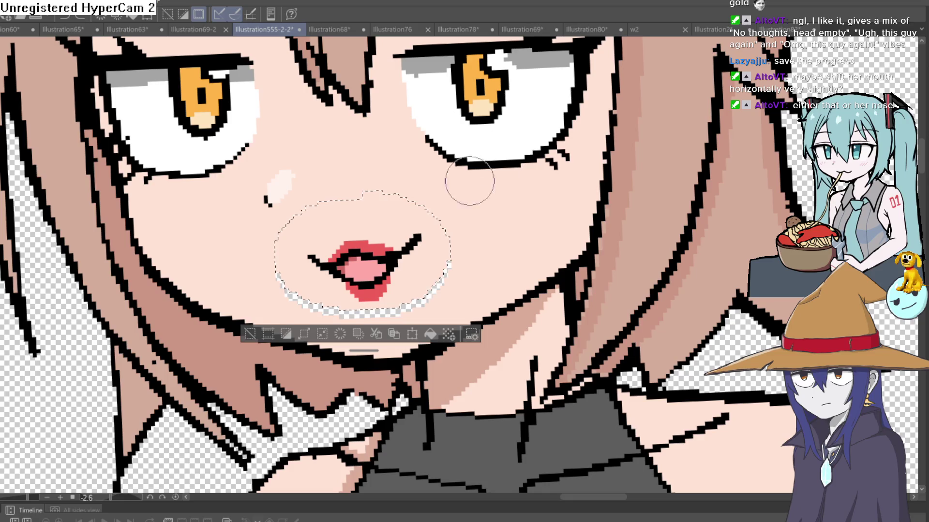
{"action": "left_click", "coordinate": [248, 333]}
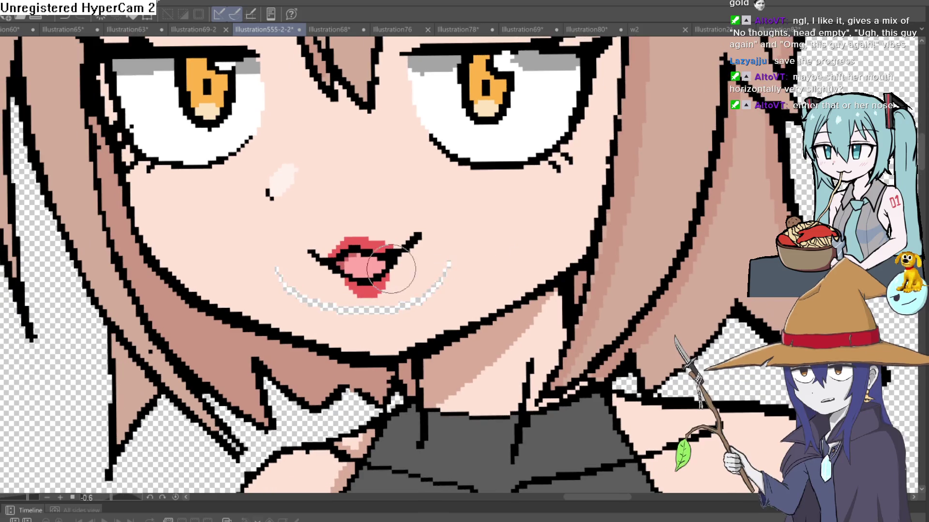
{"action": "mouse_move", "coordinate": [490, 255]}
{"action": "left_mouse_down"}
{"action": "mouse_move", "coordinate": [350, 277]}
{"action": "mouse_move", "coordinate": [332, 253]}
{"action": "left_mouse_up"}
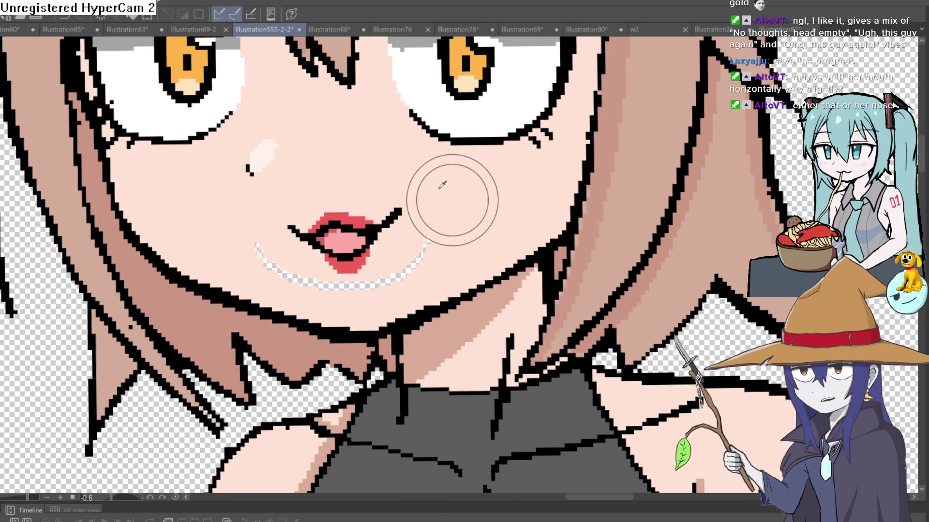
{"action": "left_click", "coordinate": [390, 282]}
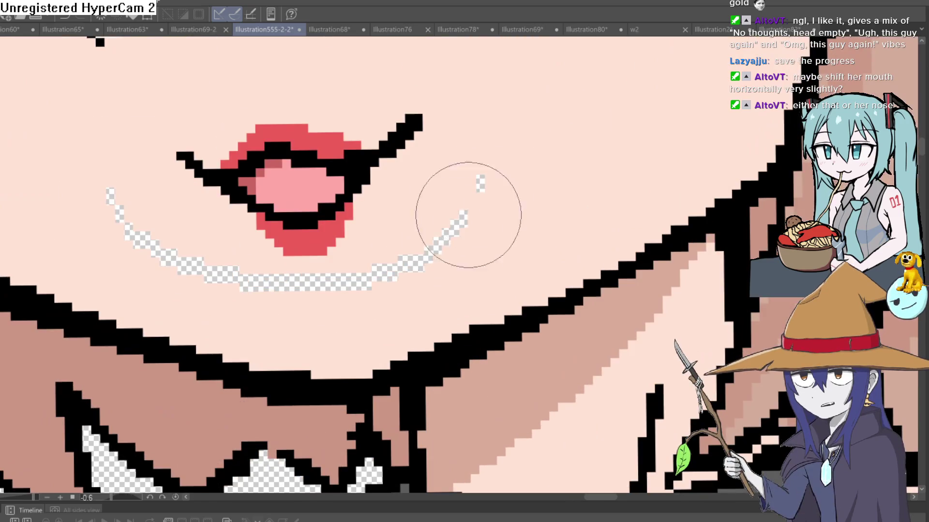
{"action": "mouse_move", "coordinate": [482, 176]}
{"action": "left_mouse_down"}
{"action": "mouse_move", "coordinate": [286, 286]}
{"action": "mouse_move", "coordinate": [201, 258]}
{"action": "mouse_move", "coordinate": [110, 182]}
{"action": "left_mouse_up"}
{"action": "scroll", "coordinate": [325, 349], "scroll_direction": "down", "scroll_amount": 3}
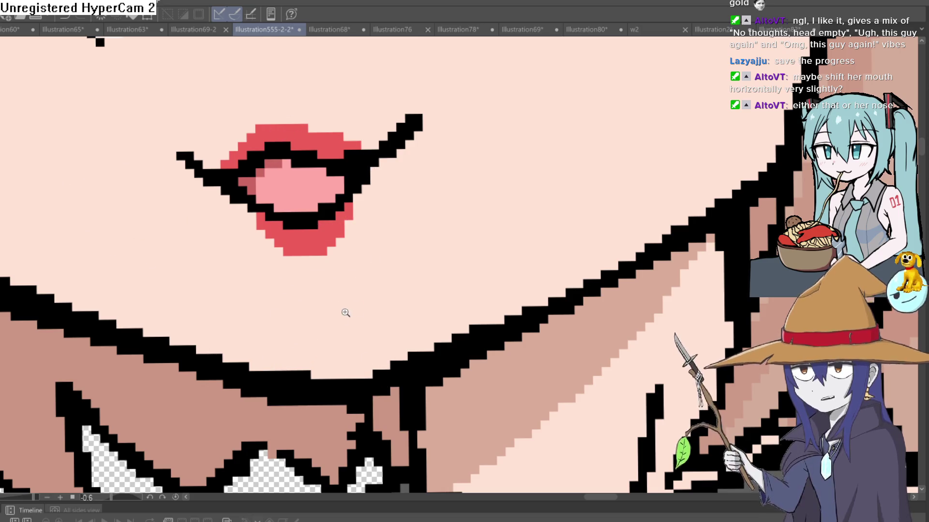
{"action": "scroll", "coordinate": [341, 315], "scroll_direction": "down", "scroll_amount": 5}
{"action": "mouse_move", "coordinate": [388, 253]}
{"action": "left_mouse_down"}
{"action": "mouse_move", "coordinate": [492, 236]}
{"action": "mouse_move", "coordinate": [514, 203]}
{"action": "left_mouse_up"}
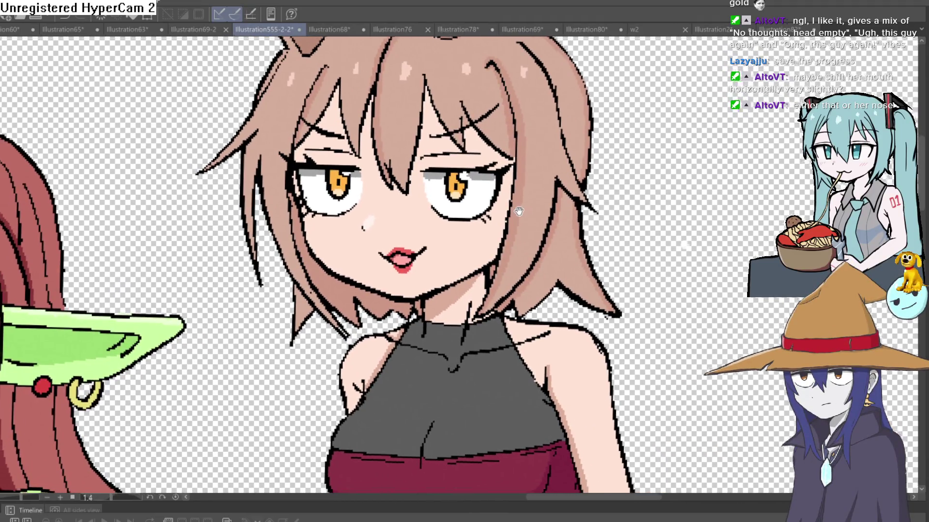
{"action": "left_click_drag", "start_coordinate": [514, 203], "coordinate": [230, 196]}
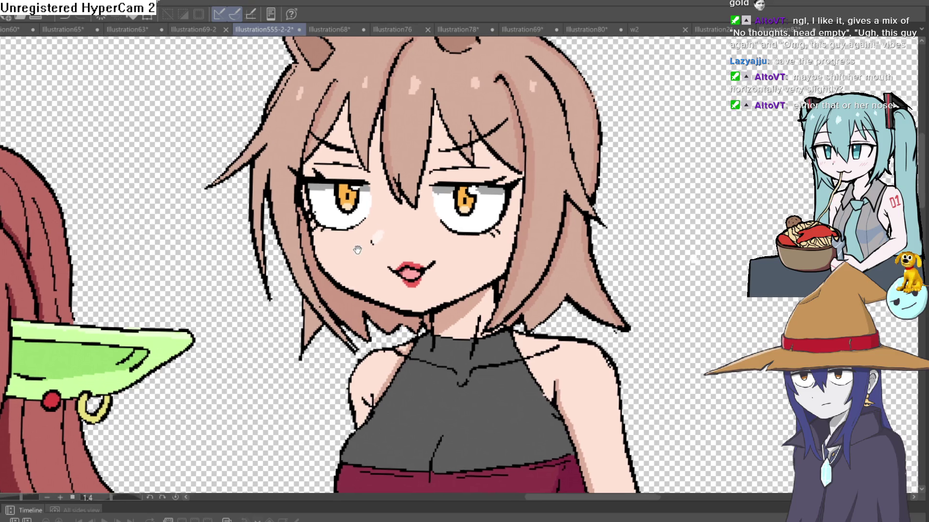
{"action": "left_click_drag", "start_coordinate": [392, 231], "coordinate": [342, 243]}
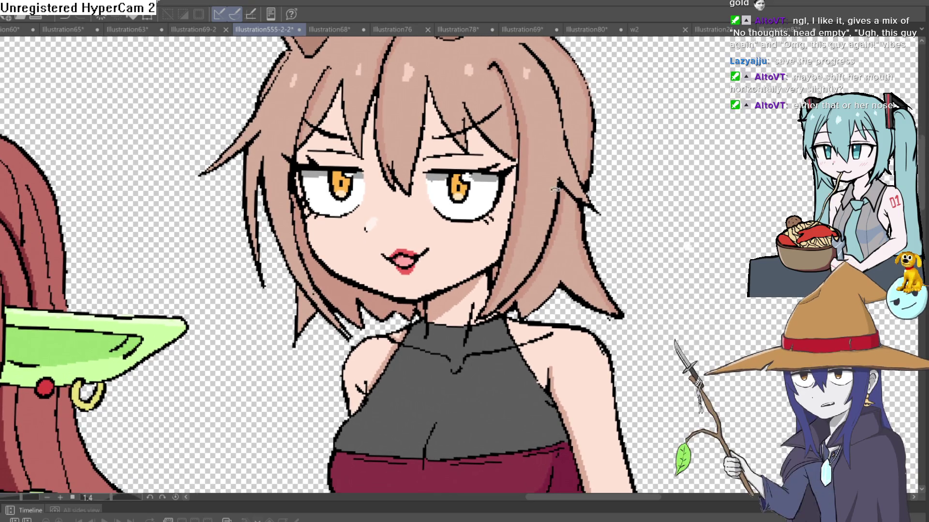
{"action": "left_click_drag", "start_coordinate": [549, 181], "coordinate": [416, 163]}
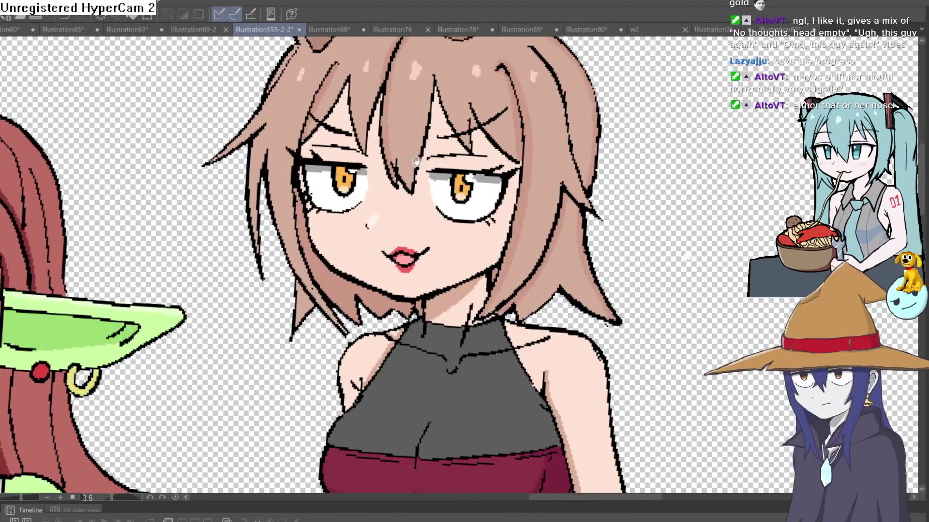
{"action": "scroll", "coordinate": [415, 163], "scroll_direction": "up", "scroll_amount": 2}
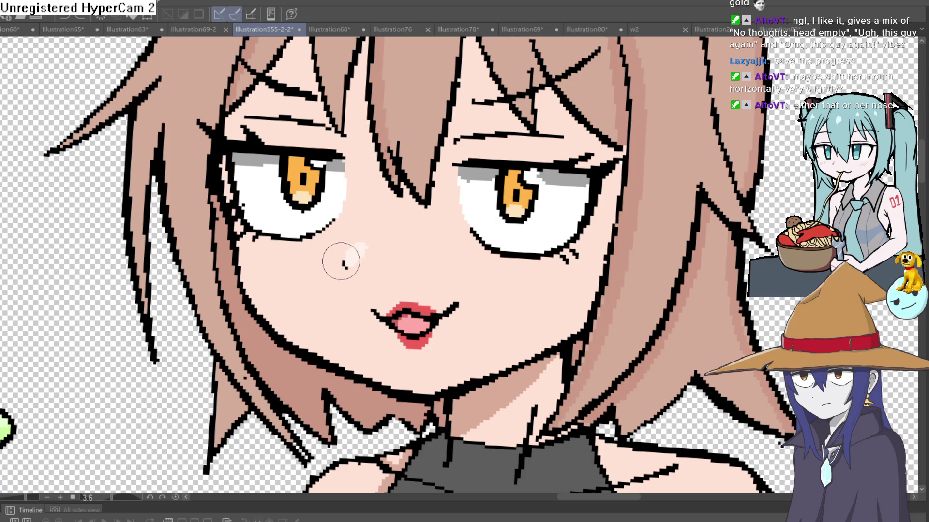
{"action": "scroll", "coordinate": [440, 232], "scroll_direction": "down", "scroll_amount": 5}
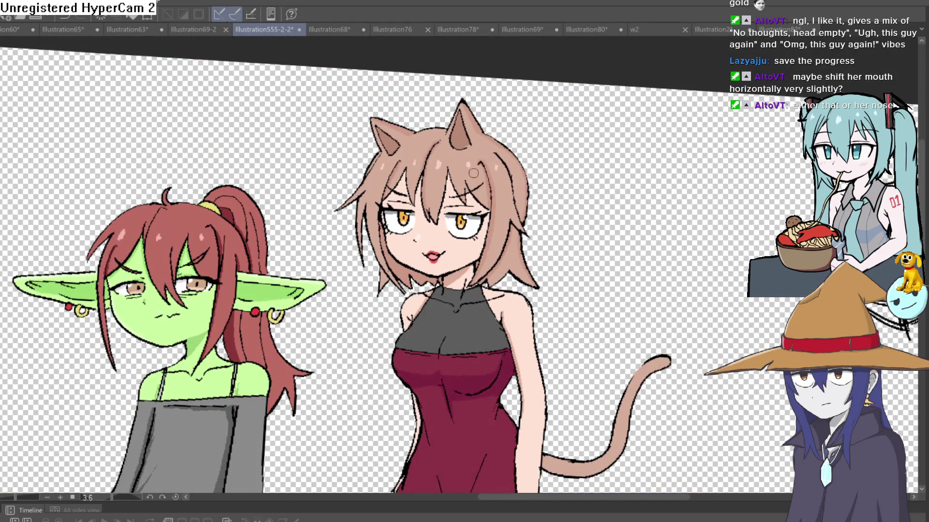
{"action": "scroll", "coordinate": [419, 237], "scroll_direction": "up", "scroll_amount": 5}
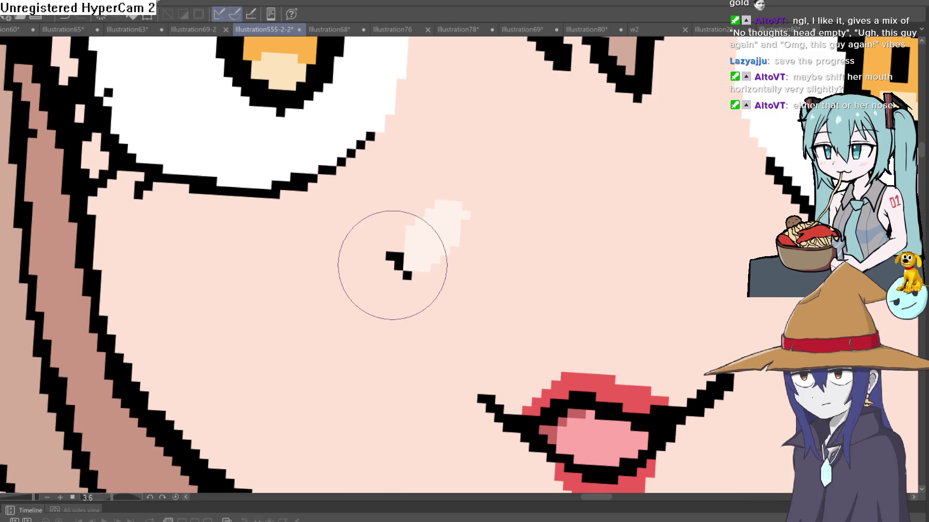
{"action": "scroll", "coordinate": [404, 269], "scroll_direction": "down", "scroll_amount": 5}
{"action": "scroll", "coordinate": [548, 222], "scroll_direction": "up", "scroll_amount": 3}
{"action": "scroll", "coordinate": [558, 211], "scroll_direction": "up", "scroll_amount": 2}
{"action": "scroll", "coordinate": [558, 216], "scroll_direction": "down", "scroll_amount": 3}
{"action": "scroll", "coordinate": [530, 218], "scroll_direction": "up", "scroll_amount": 1}
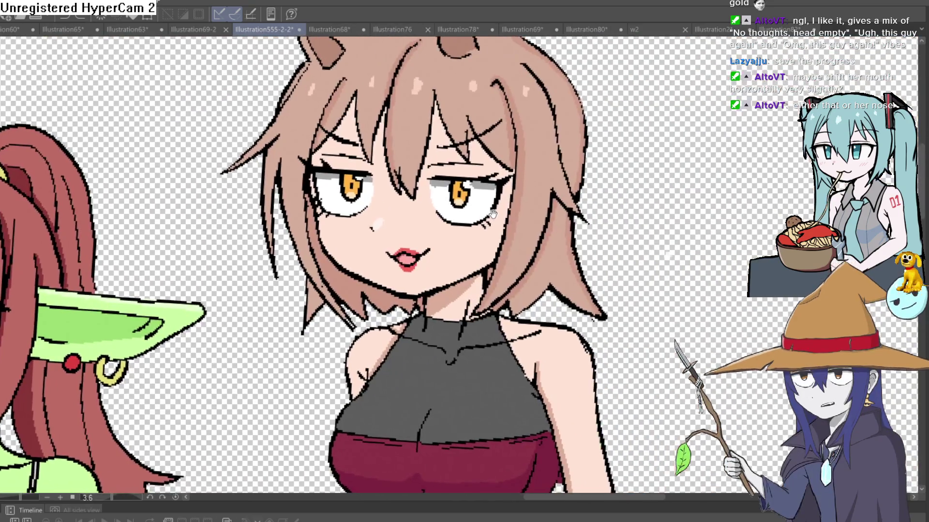
{"action": "scroll", "coordinate": [507, 222], "scroll_direction": "up", "scroll_amount": 1}
{"action": "scroll", "coordinate": [503, 223], "scroll_direction": "down", "scroll_amount": 1}
{"action": "scroll", "coordinate": [515, 222], "scroll_direction": "down", "scroll_amount": 2}
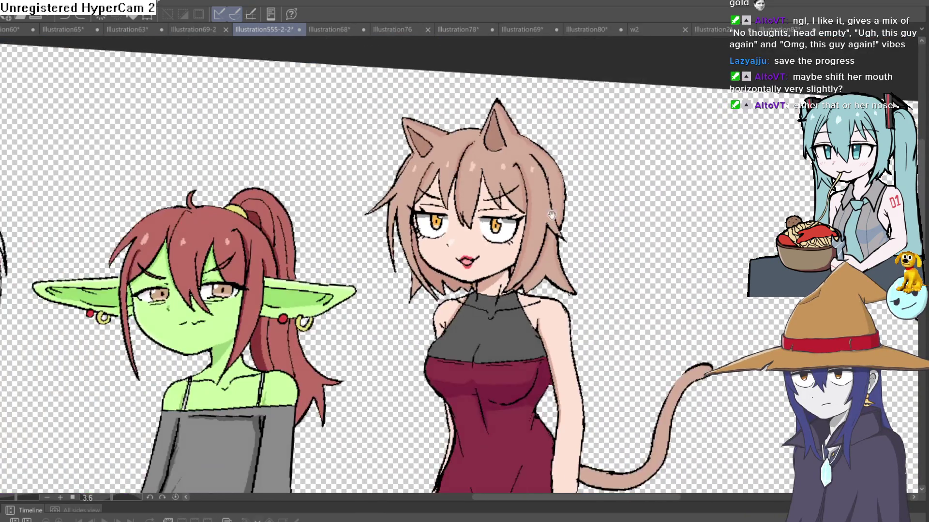
{"action": "scroll", "coordinate": [537, 222], "scroll_direction": "up", "scroll_amount": 1}
{"action": "scroll", "coordinate": [552, 221], "scroll_direction": "up", "scroll_amount": 1}
{"action": "scroll", "coordinate": [552, 220], "scroll_direction": "down", "scroll_amount": 2}
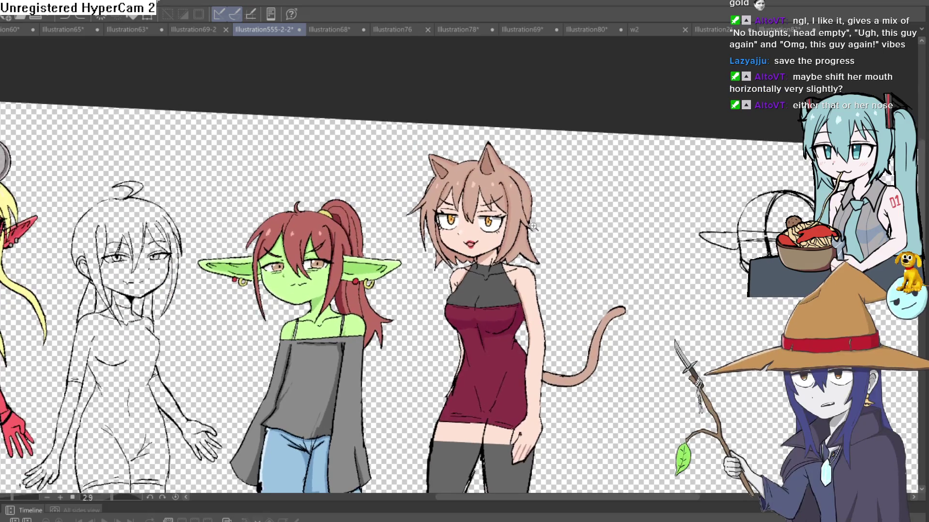
{"action": "scroll", "coordinate": [548, 223], "scroll_direction": "up", "scroll_amount": 2}
{"action": "scroll", "coordinate": [541, 232], "scroll_direction": "up", "scroll_amount": 1}
{"action": "scroll", "coordinate": [540, 234], "scroll_direction": "up", "scroll_amount": 1}
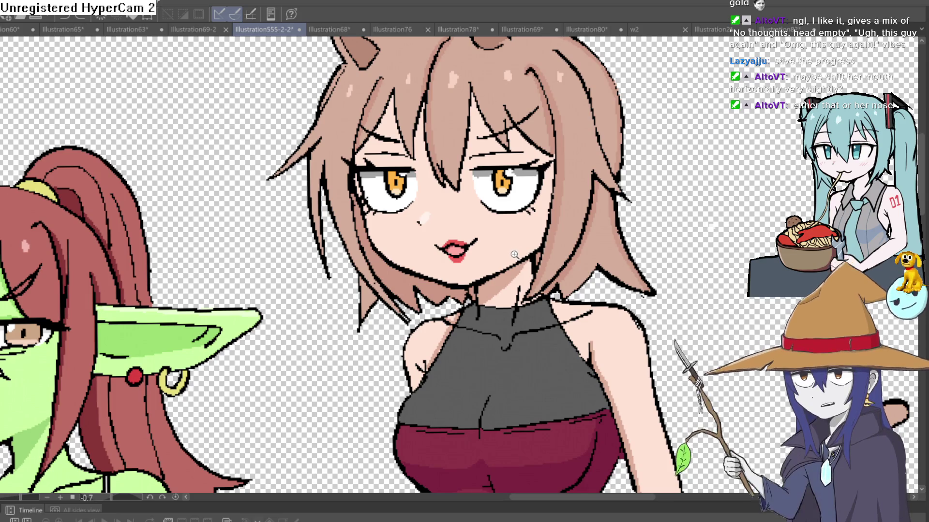
{"action": "scroll", "coordinate": [514, 256], "scroll_direction": "down", "scroll_amount": 2}
{"action": "scroll", "coordinate": [514, 255], "scroll_direction": "up", "scroll_amount": 2}
{"action": "scroll", "coordinate": [514, 255], "scroll_direction": "down", "scroll_amount": 2}
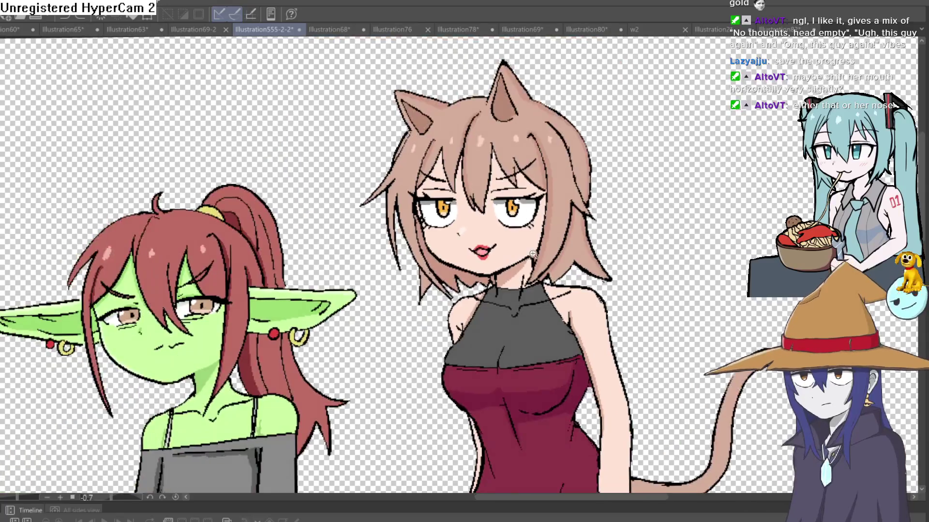
{"action": "scroll", "coordinate": [542, 247], "scroll_direction": "down", "scroll_amount": 1}
{"action": "scroll", "coordinate": [544, 249], "scroll_direction": "up", "scroll_amount": 1}
{"action": "scroll", "coordinate": [545, 249], "scroll_direction": "up", "scroll_amount": 2}
{"action": "scroll", "coordinate": [551, 248], "scroll_direction": "up", "scroll_amount": 2}
{"action": "mouse_move", "coordinate": [551, 248]}
{"action": "left_mouse_down"}
{"action": "mouse_move", "coordinate": [513, 212]}
{"action": "mouse_move", "coordinate": [386, 207]}
{"action": "left_mouse_up"}
{"action": "key", "text": "h"}
{"action": "key", "text": "h"}
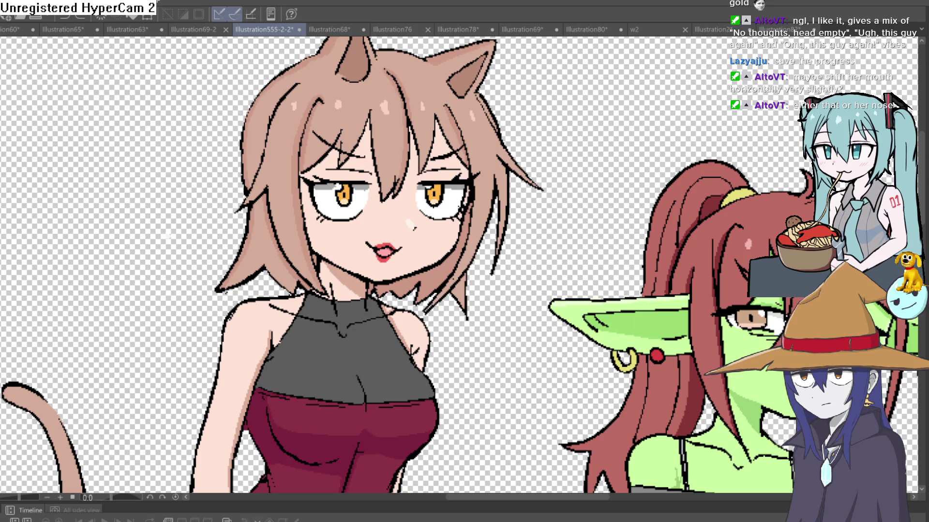
{"action": "key", "text": "h"}
{"action": "key", "text": "h"}
{"action": "scroll", "coordinate": [434, 196], "scroll_direction": "up", "scroll_amount": 5}
- Fill the eye-white gap with white and recolour the iris's upper-left pixels orange
{"action": "left_click", "coordinate": [425, 142]}
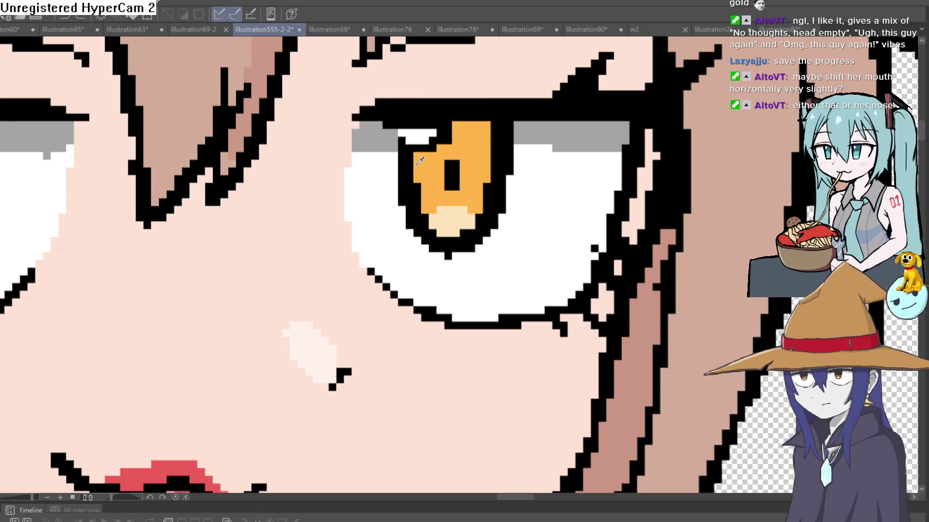
{"action": "left_click", "coordinate": [429, 144]}
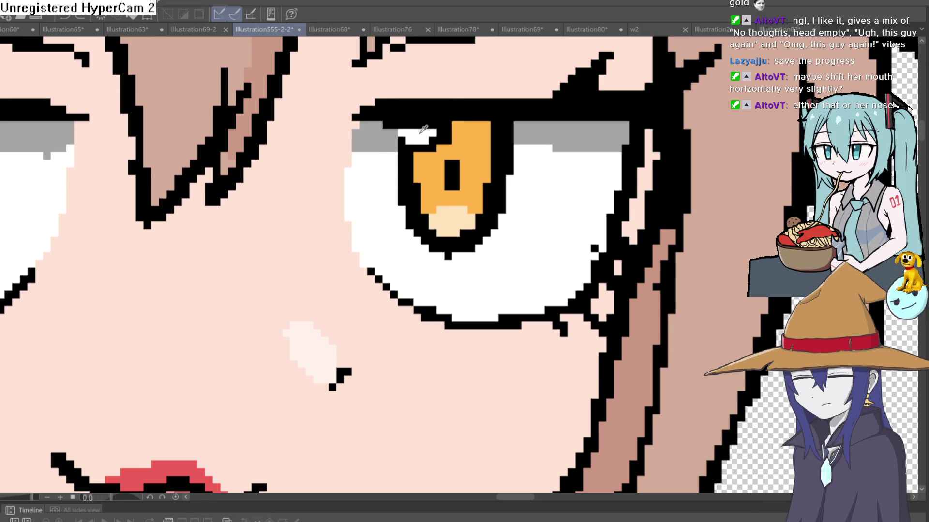
{"action": "scroll", "coordinate": [439, 156], "scroll_direction": "down", "scroll_amount": 3}
{"action": "scroll", "coordinate": [439, 156], "scroll_direction": "down", "scroll_amount": 1}
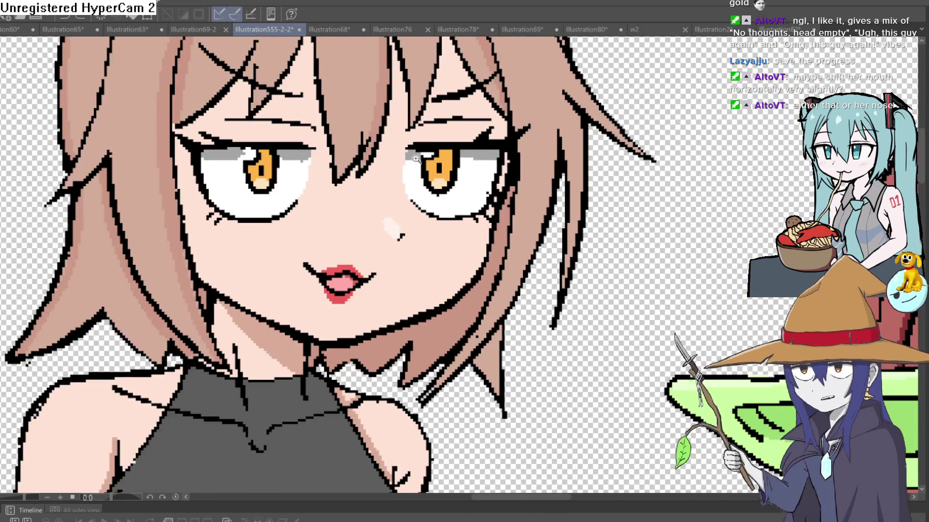
{"action": "scroll", "coordinate": [439, 155], "scroll_direction": "up", "scroll_amount": 2}
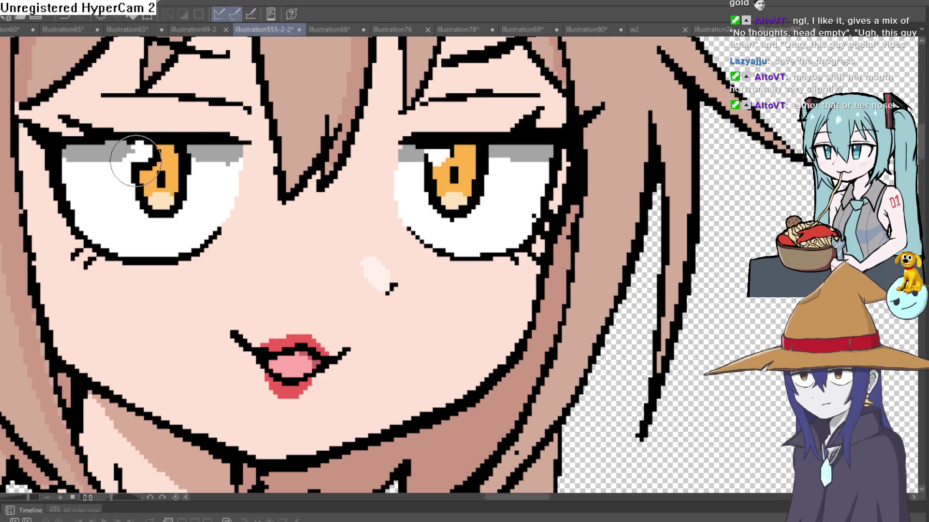
{"action": "scroll", "coordinate": [506, 139], "scroll_direction": "down", "scroll_amount": 5}
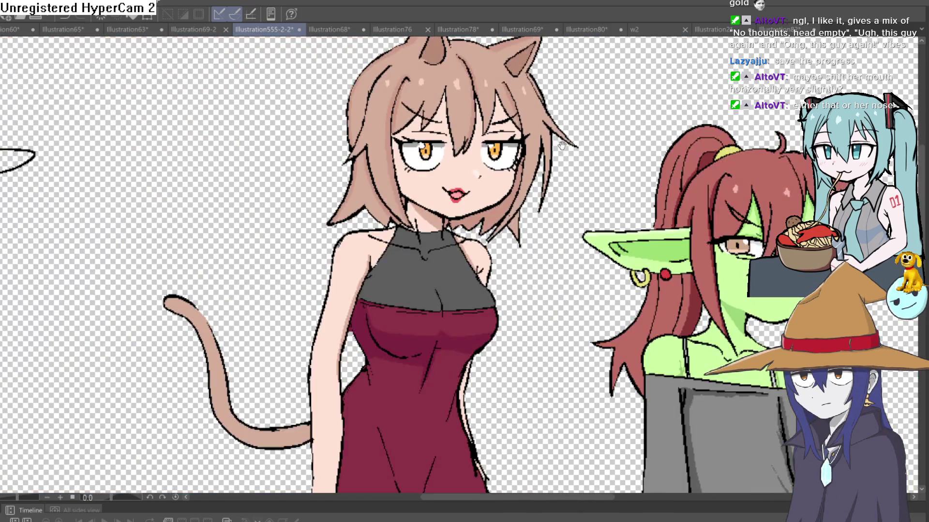
{"action": "scroll", "coordinate": [492, 140], "scroll_direction": "up", "scroll_amount": 5}
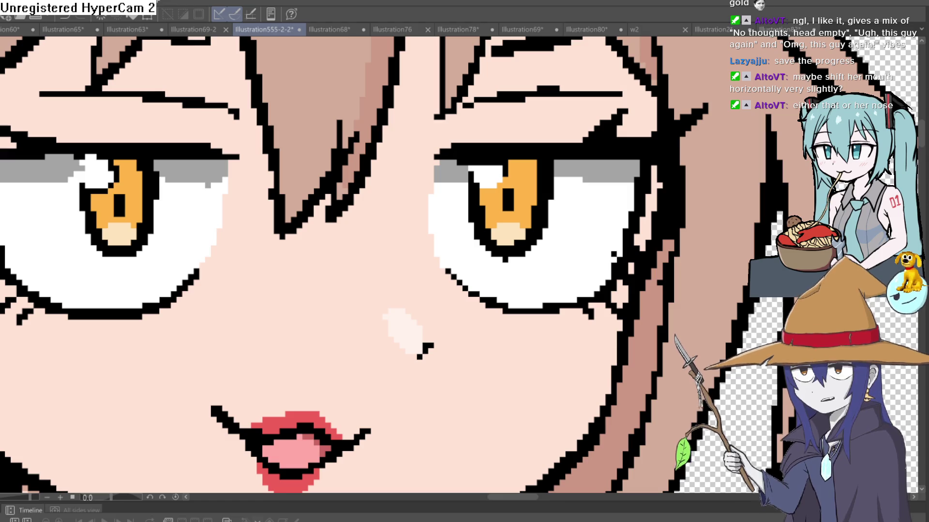
{"action": "scroll", "coordinate": [504, 142], "scroll_direction": "up", "scroll_amount": 3}
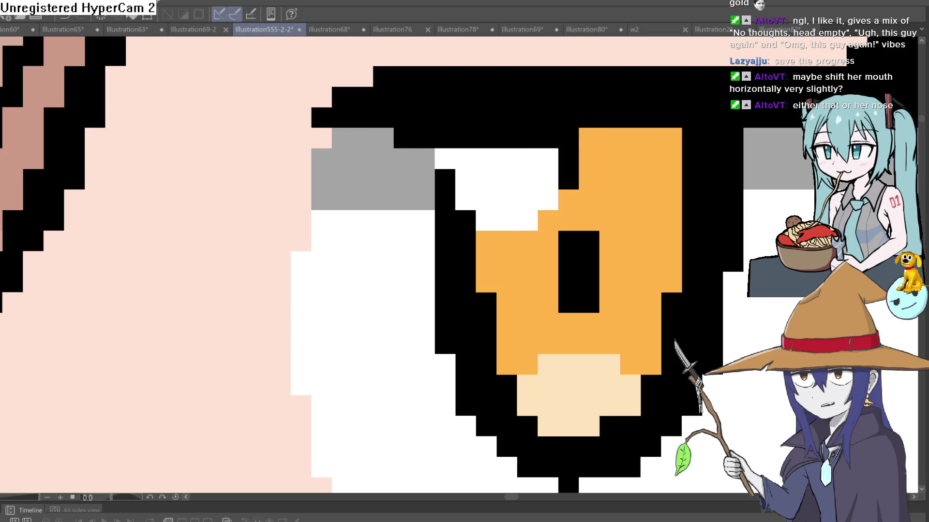
- Place two black pixel blocks inside the orange iris beside the pupil, then view both eyes
{"action": "left_click", "coordinate": [549, 220]}
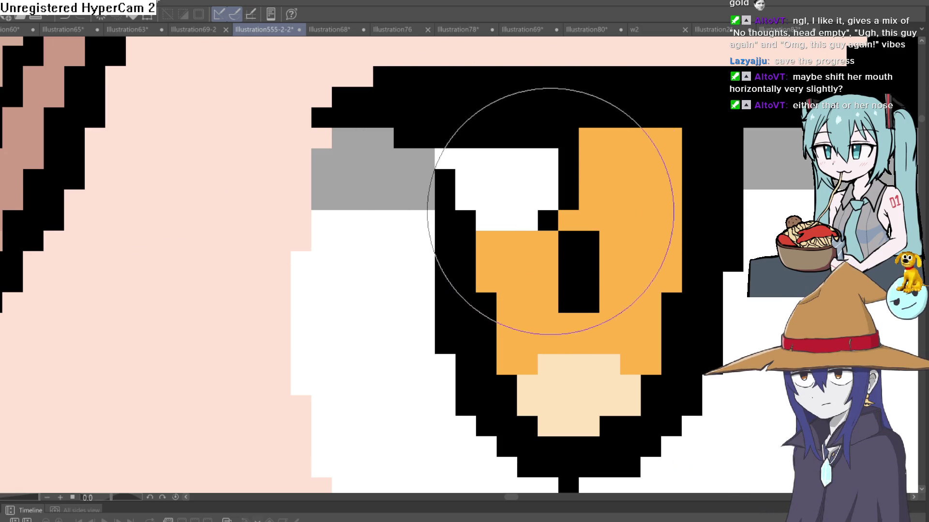
{"action": "left_click", "coordinate": [500, 240]}
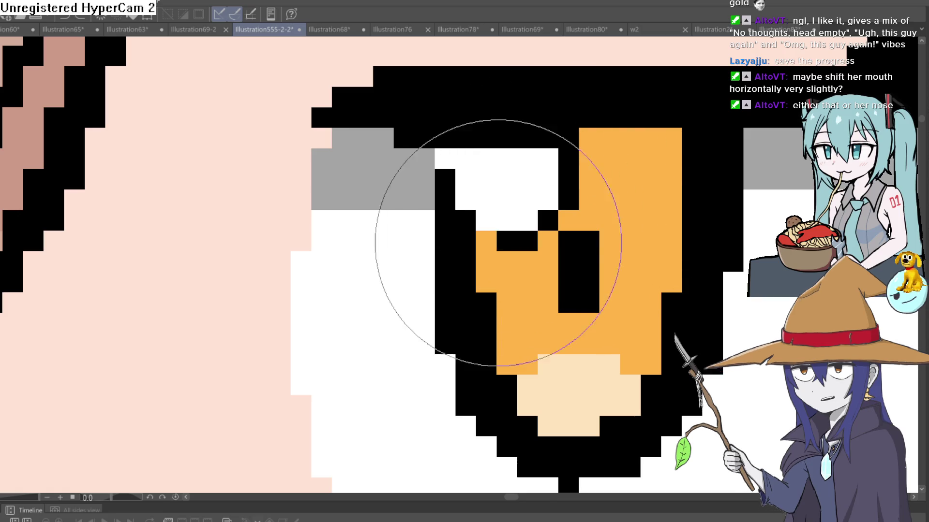
{"action": "scroll", "coordinate": [539, 218], "scroll_direction": "down", "scroll_amount": 3}
{"action": "left_click_drag", "start_coordinate": [636, 204], "coordinate": [621, 214]}
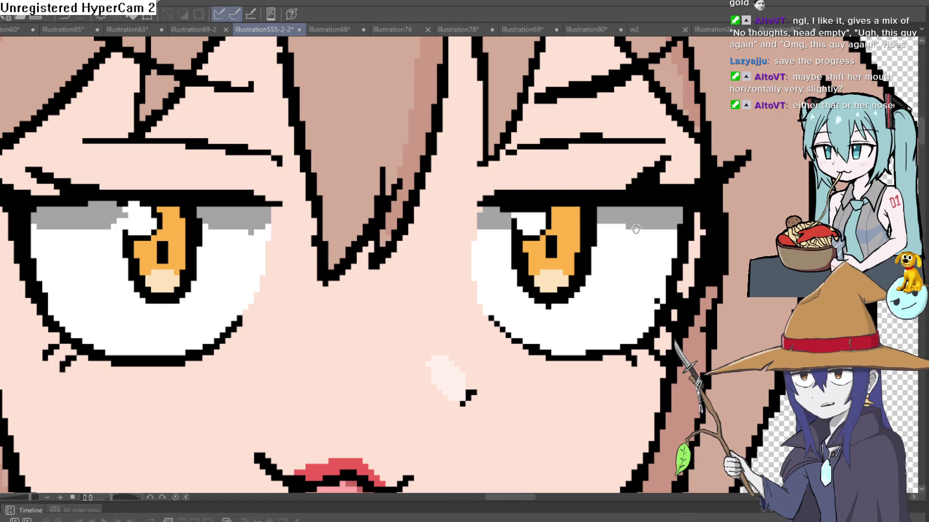
{"action": "scroll", "coordinate": [577, 106], "scroll_direction": "down", "scroll_amount": 3}
{"action": "scroll", "coordinate": [577, 105], "scroll_direction": "down", "scroll_amount": 3}
{"action": "scroll", "coordinate": [465, 269], "scroll_direction": "down", "scroll_amount": 2}
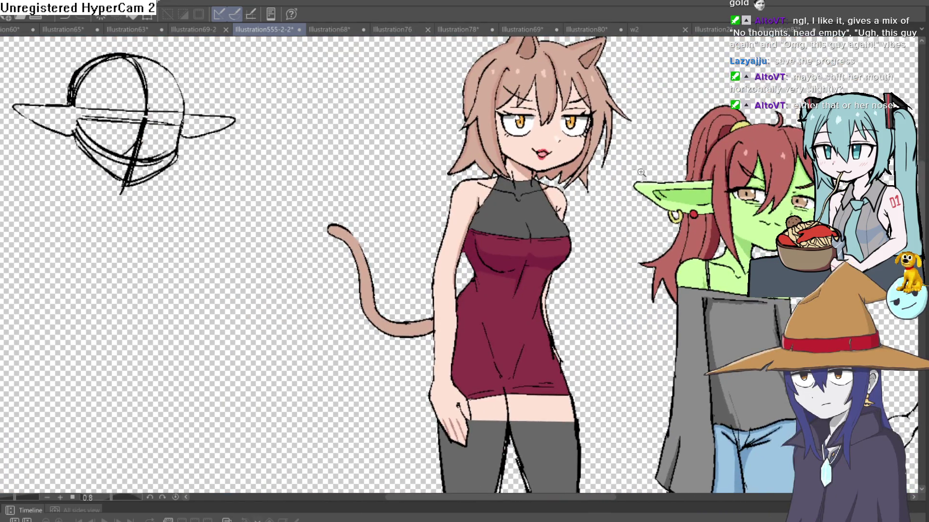
{"action": "scroll", "coordinate": [464, 269], "scroll_direction": "down", "scroll_amount": 2}
{"action": "mouse_move", "coordinate": [609, 191]}
{"action": "left_mouse_down"}
{"action": "mouse_move", "coordinate": [623, 202]}
{"action": "mouse_move", "coordinate": [601, 207]}
{"action": "mouse_move", "coordinate": [597, 230]}
{"action": "left_mouse_up"}
{"action": "scroll", "coordinate": [585, 189], "scroll_direction": "up", "scroll_amount": 5}
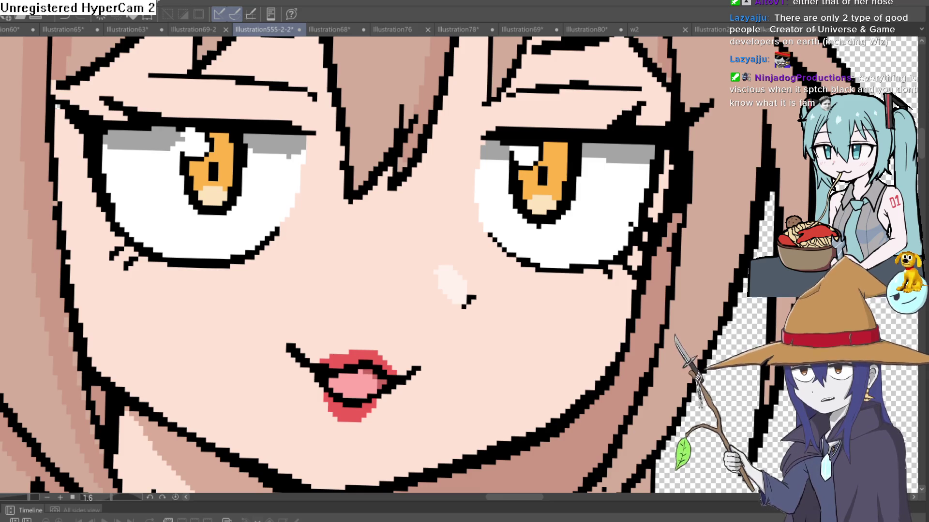
{"action": "left_click_drag", "start_coordinate": [611, 239], "coordinate": [604, 164]}
{"action": "scroll", "coordinate": [609, 165], "scroll_direction": "down", "scroll_amount": 1}
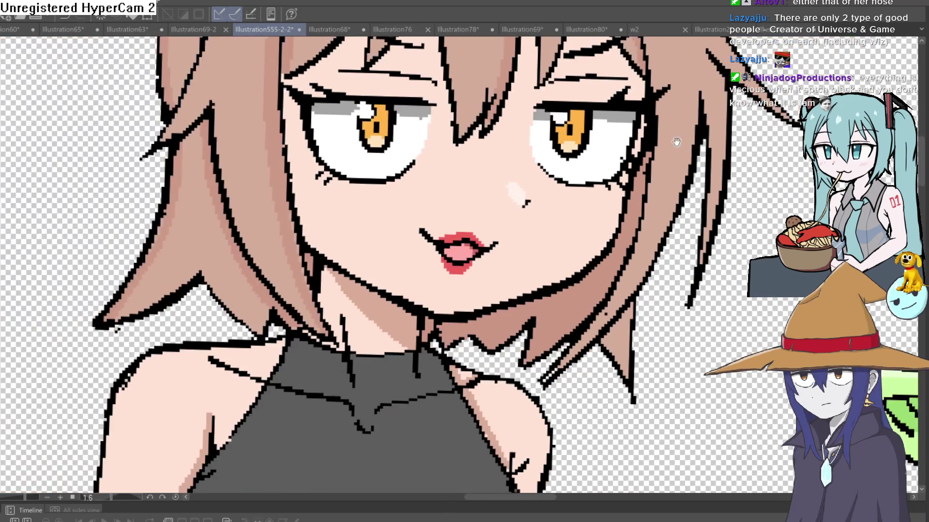
{"action": "scroll", "coordinate": [668, 145], "scroll_direction": "down", "scroll_amount": 1}
{"action": "scroll", "coordinate": [667, 166], "scroll_direction": "down", "scroll_amount": 1}
{"action": "scroll", "coordinate": [697, 160], "scroll_direction": "down", "scroll_amount": 1}
{"action": "left_click_drag", "start_coordinate": [717, 157], "coordinate": [537, 145]}
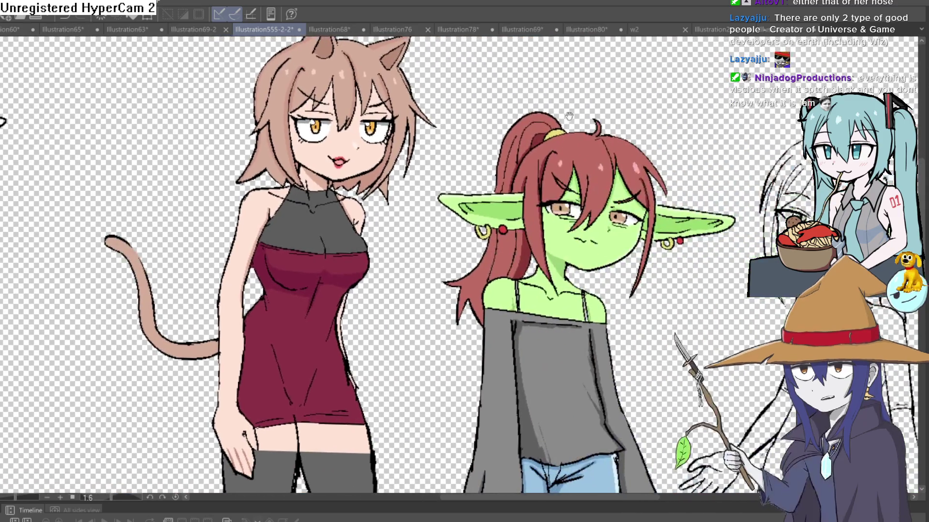
{"action": "key", "text": "h"}
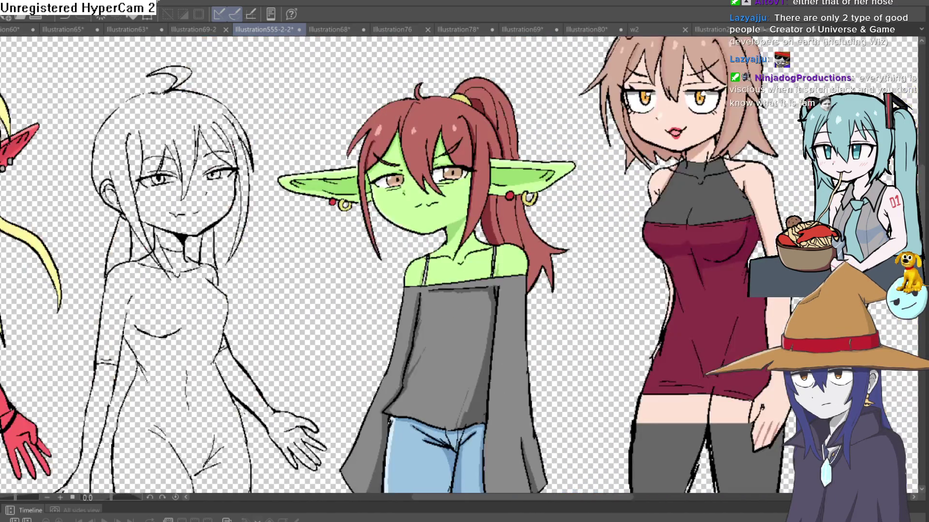
{"action": "left_click_drag", "start_coordinate": [725, 239], "coordinate": [290, 239]}
{"action": "scroll", "coordinate": [508, 219], "scroll_direction": "up", "scroll_amount": 1}
{"action": "left_click_drag", "start_coordinate": [565, 194], "coordinate": [485, 245]}
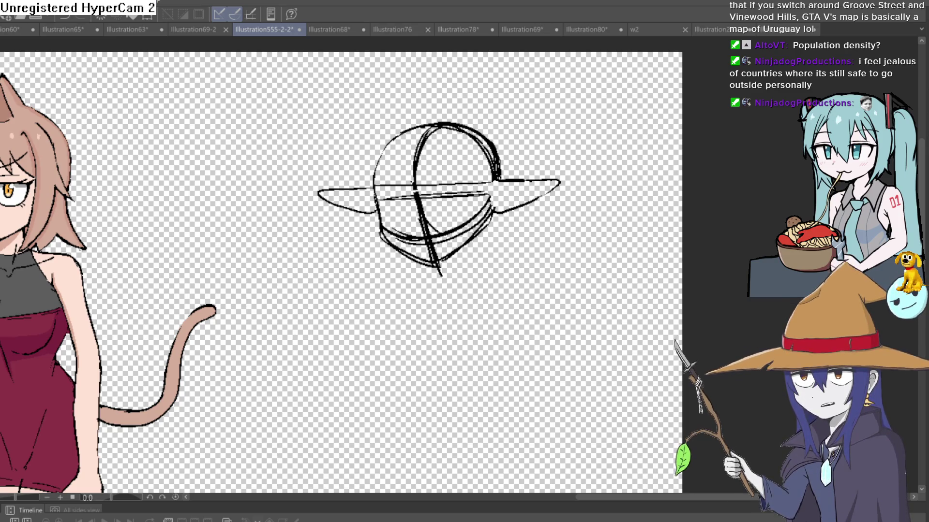
{"action": "left_click_drag", "start_coordinate": [537, 332], "coordinate": [609, 273]}
- Darken the ear-and-jaw line and thin the heavy strokes on the head's right side
{"action": "key", "text": "ctrl+z"}
{"action": "scroll", "coordinate": [519, 201], "scroll_direction": "up", "scroll_amount": 3}
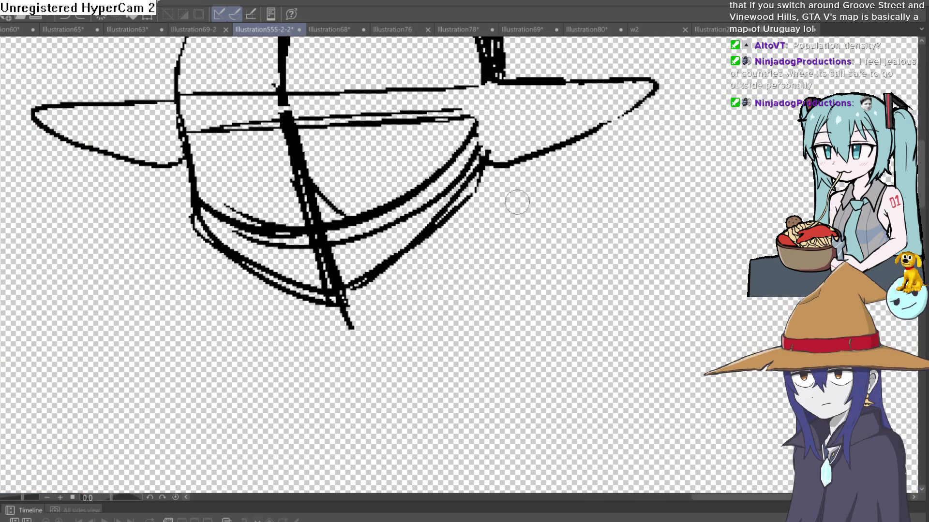
{"action": "mouse_move", "coordinate": [482, 185]}
{"action": "left_mouse_down"}
{"action": "mouse_move", "coordinate": [348, 306]}
{"action": "mouse_move", "coordinate": [479, 188]}
{"action": "left_mouse_up"}
{"action": "mouse_move", "coordinate": [481, 95]}
{"action": "left_mouse_down"}
{"action": "mouse_move", "coordinate": [475, 217]}
{"action": "mouse_move", "coordinate": [479, 153]}
{"action": "left_mouse_up"}
{"action": "mouse_move", "coordinate": [486, 217]}
{"action": "left_mouse_down"}
{"action": "mouse_move", "coordinate": [472, 124]}
{"action": "mouse_move", "coordinate": [472, 138]}
{"action": "left_mouse_up"}
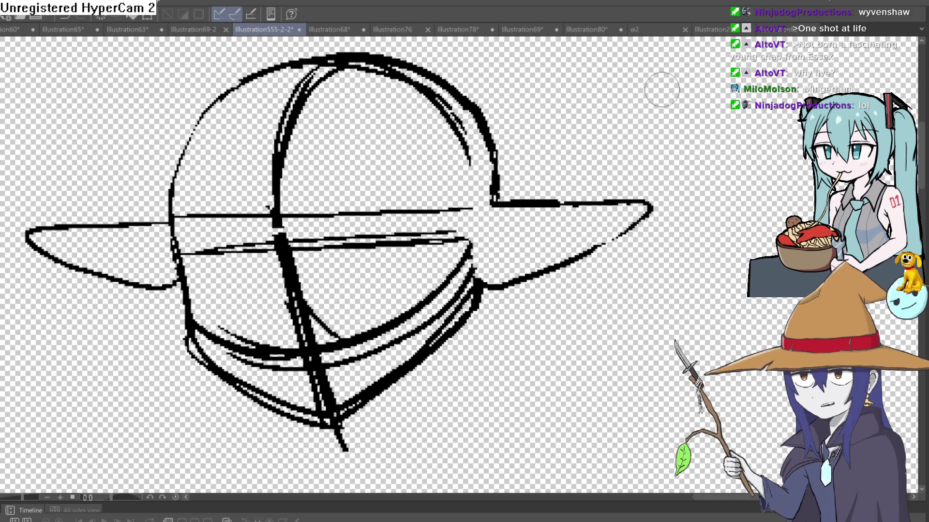
{"action": "left_click_drag", "start_coordinate": [461, 250], "coordinate": [541, 117]}
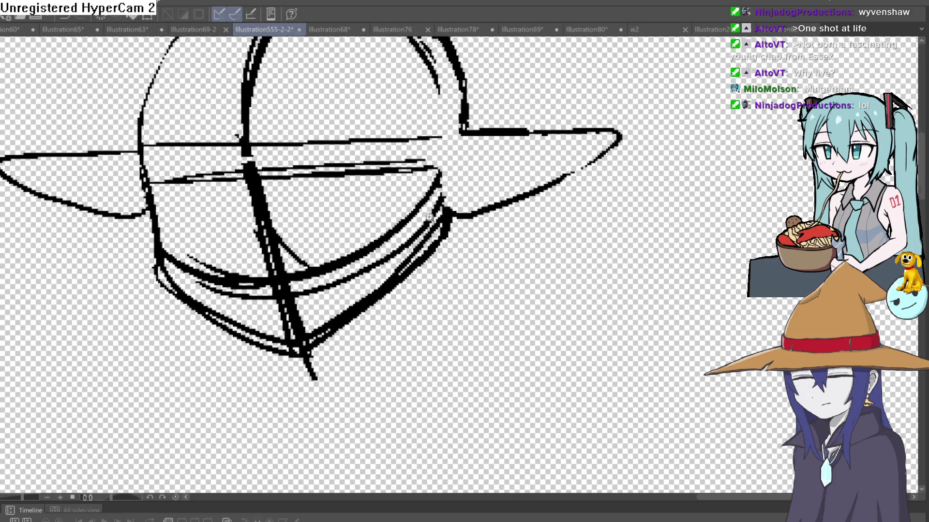
{"action": "scroll", "coordinate": [540, 116], "scroll_direction": "up", "scroll_amount": 2}
{"action": "scroll", "coordinate": [537, 124], "scroll_direction": "up", "scroll_amount": 2}
{"action": "scroll", "coordinate": [533, 135], "scroll_direction": "up", "scroll_amount": 1}
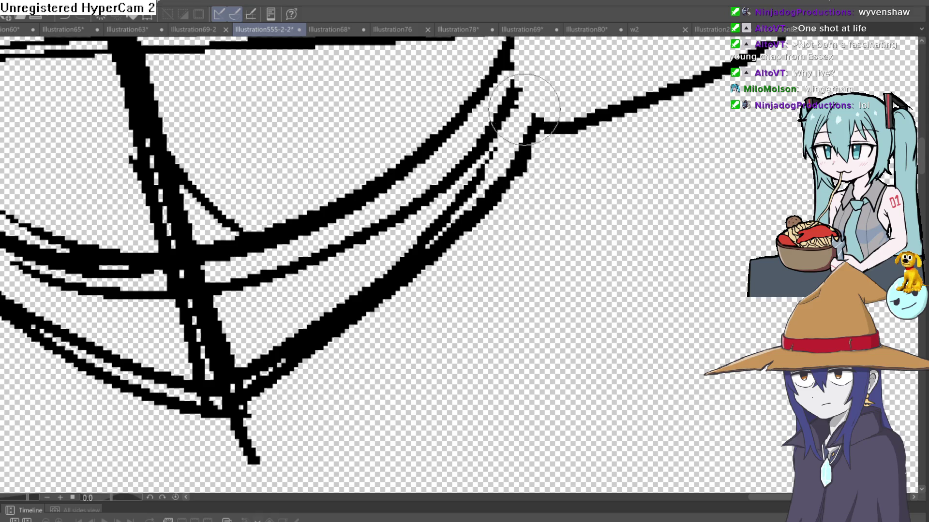
{"action": "scroll", "coordinate": [581, 181], "scroll_direction": "down", "scroll_amount": 5}
{"action": "scroll", "coordinate": [628, 200], "scroll_direction": "up", "scroll_amount": 1}
{"action": "scroll", "coordinate": [611, 212], "scroll_direction": "up", "scroll_amount": 1}
- Rotate and shift the view so the sketch's ears sit level
{"action": "left_click_drag", "start_coordinate": [611, 212], "coordinate": [611, 162]}
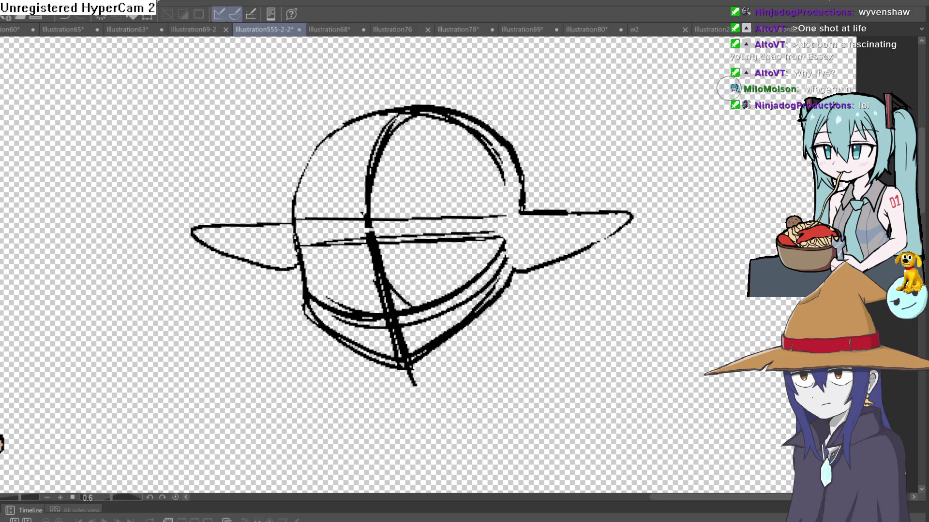
{"action": "left_click_drag", "start_coordinate": [674, 188], "coordinate": [633, 129]}
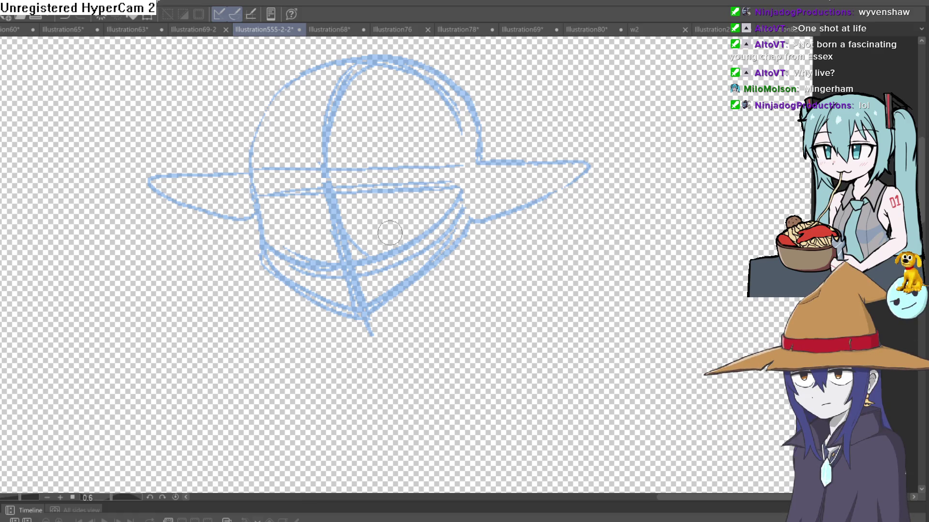
{"action": "left_click_drag", "start_coordinate": [352, 191], "coordinate": [338, 167]}
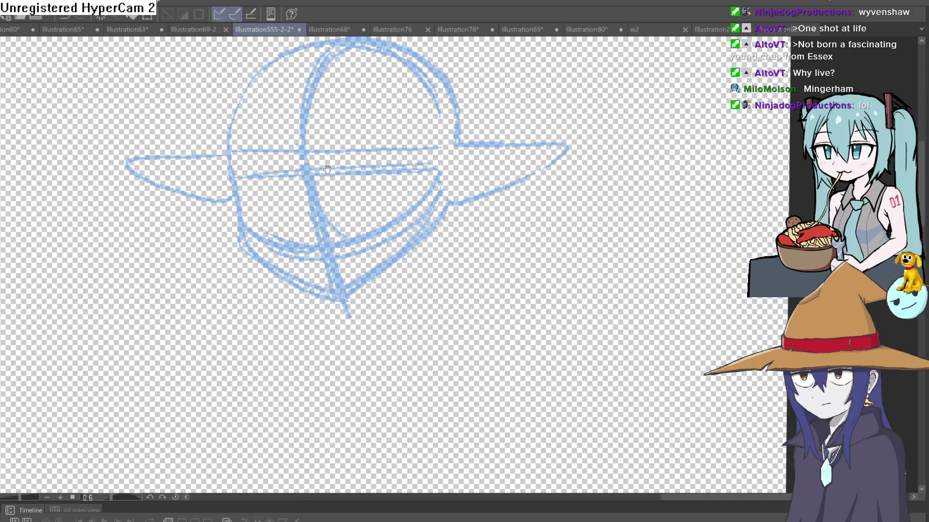
- Ink a black line down the left jaw toward the chin over the blue sketch
{"action": "left_click_drag", "start_coordinate": [330, 172], "coordinate": [278, 144]}
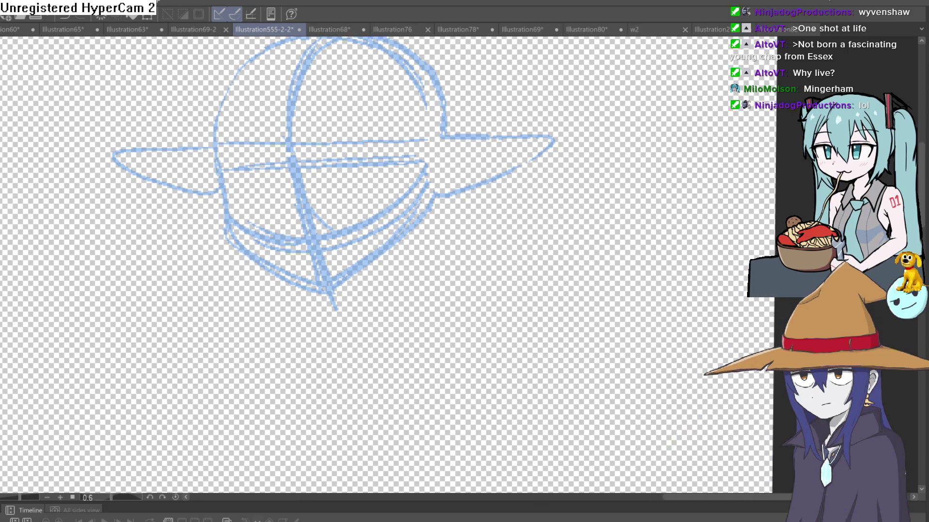
{"action": "left_click_drag", "start_coordinate": [226, 209], "coordinate": [259, 264]}
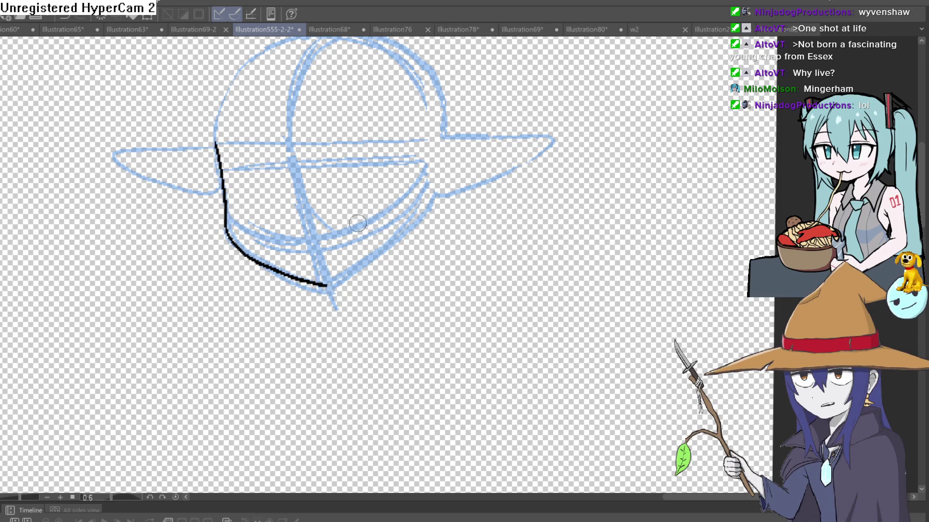
{"action": "left_click_drag", "start_coordinate": [386, 247], "coordinate": [401, 262]}
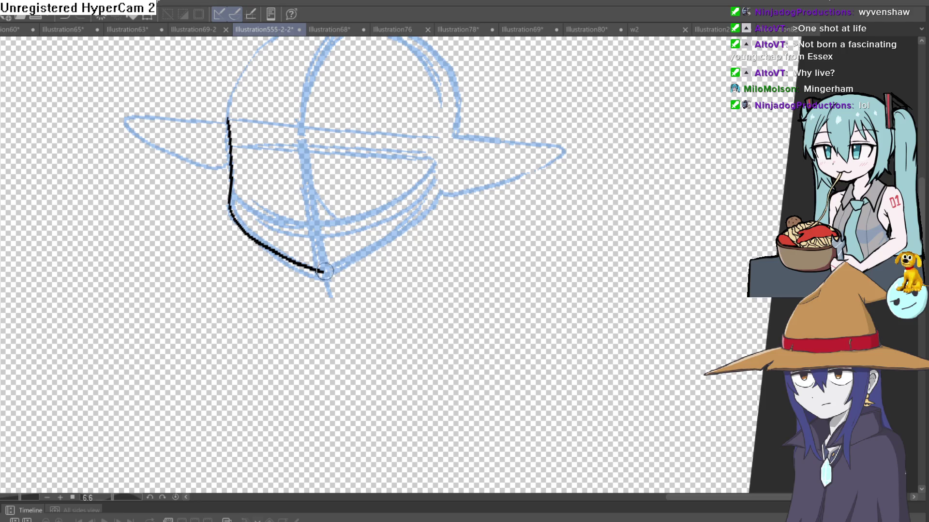
{"action": "scroll", "coordinate": [312, 212], "scroll_direction": "up", "scroll_amount": 3}
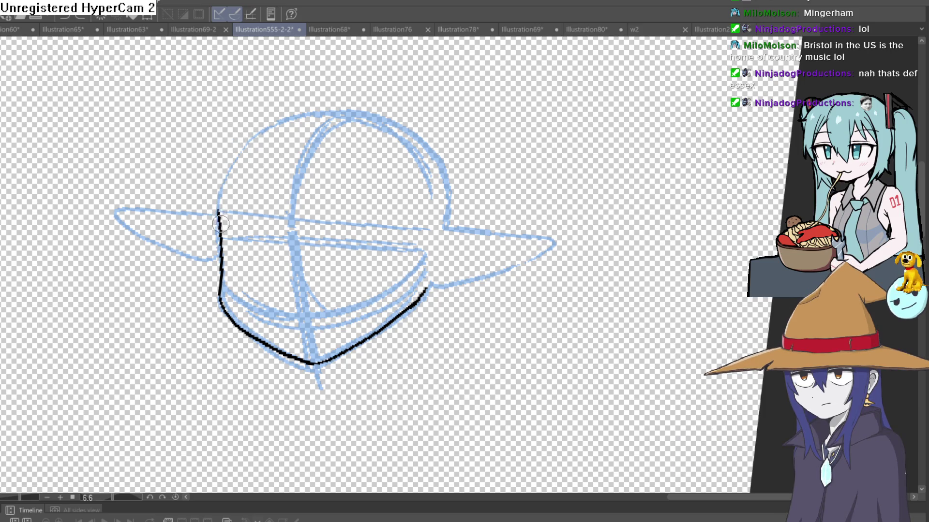
- Ink the outline up the left cheek, then rotate the canvas to check the jaw joint
{"action": "left_click_drag", "start_coordinate": [220, 218], "coordinate": [245, 155]}
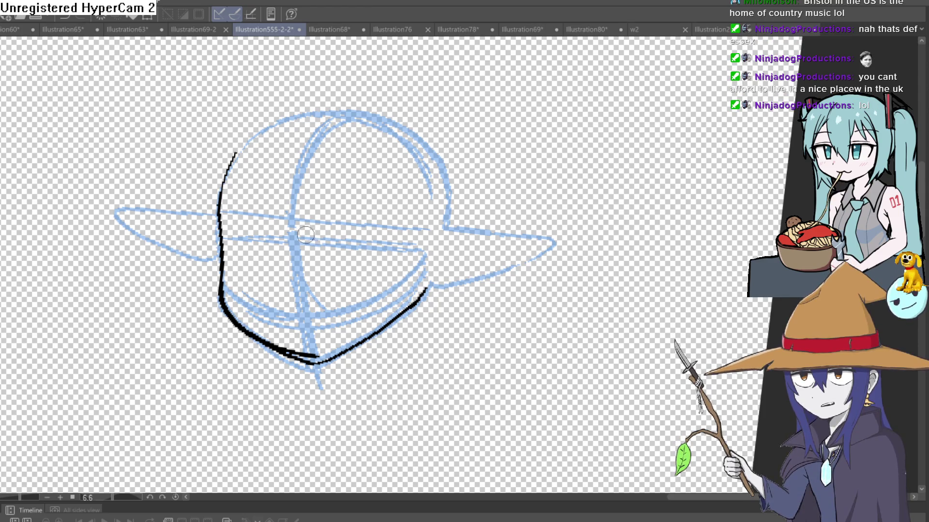
{"action": "mouse_move", "coordinate": [509, 181]}
{"action": "left_mouse_down"}
{"action": "mouse_move", "coordinate": [380, 155]}
{"action": "mouse_move", "coordinate": [395, 288]}
{"action": "mouse_move", "coordinate": [462, 207]}
{"action": "left_mouse_up"}
{"action": "scroll", "coordinate": [395, 288], "scroll_direction": "up", "scroll_amount": 5}
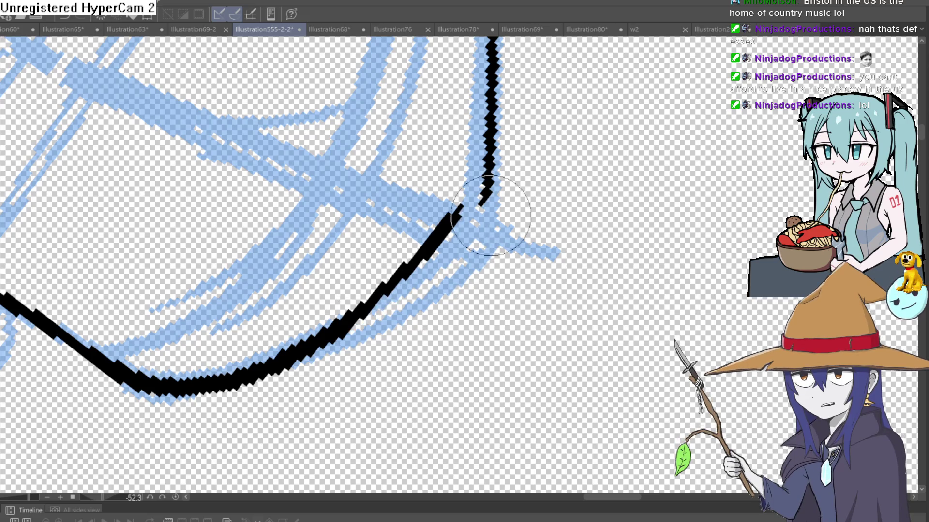
{"action": "left_click_drag", "start_coordinate": [424, 280], "coordinate": [489, 209]}
{"action": "scroll", "coordinate": [353, 207], "scroll_direction": "down", "scroll_amount": 1}
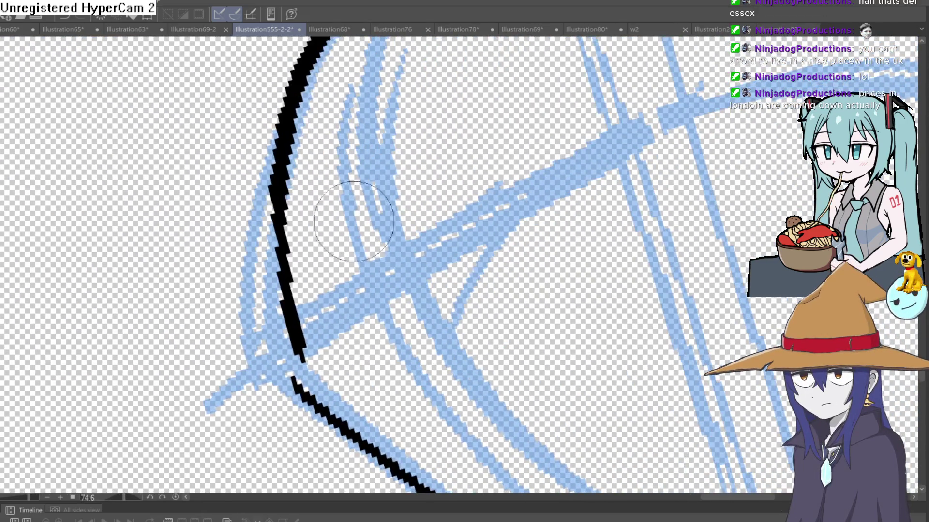
{"action": "scroll", "coordinate": [312, 247], "scroll_direction": "down", "scroll_amount": 1}
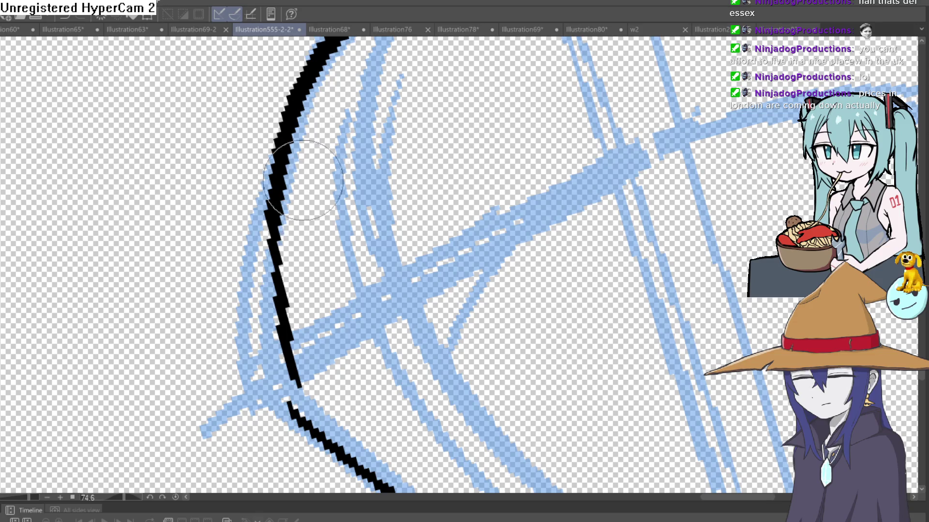
{"action": "scroll", "coordinate": [355, 94], "scroll_direction": "down", "scroll_amount": 1}
{"action": "scroll", "coordinate": [328, 131], "scroll_direction": "down", "scroll_amount": 1}
{"action": "mouse_move", "coordinate": [327, 131]}
{"action": "left_mouse_down"}
{"action": "mouse_move", "coordinate": [509, 133]}
{"action": "mouse_move", "coordinate": [567, 163]}
{"action": "mouse_move", "coordinate": [715, 54]}
{"action": "left_mouse_up"}
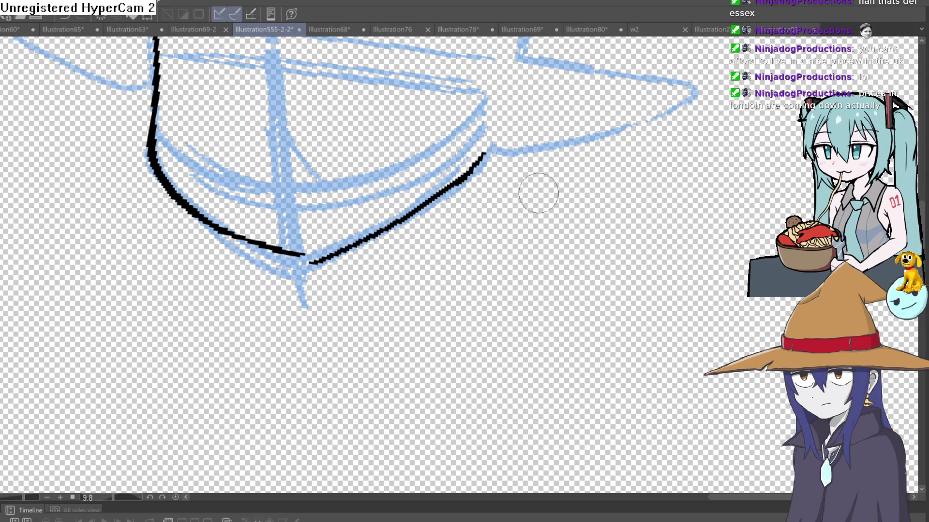
{"action": "scroll", "coordinate": [535, 192], "scroll_direction": "down", "scroll_amount": 2}
{"action": "scroll", "coordinate": [435, 116], "scroll_direction": "down", "scroll_amount": 2}
{"action": "scroll", "coordinate": [461, 157], "scroll_direction": "down", "scroll_amount": 2}
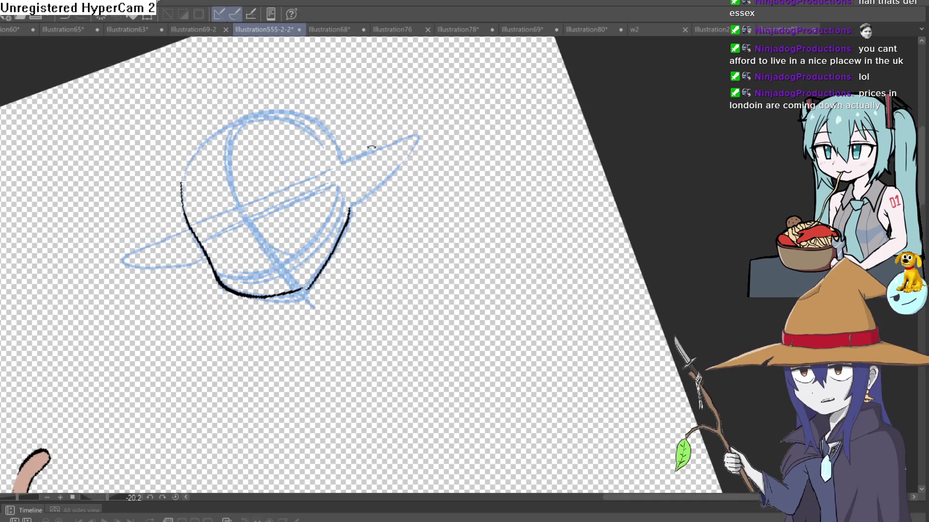
- Adjust the canvas angle for the ear and undo the stray stroke across it
{"action": "left_click_drag", "start_coordinate": [461, 157], "coordinate": [165, 112]}
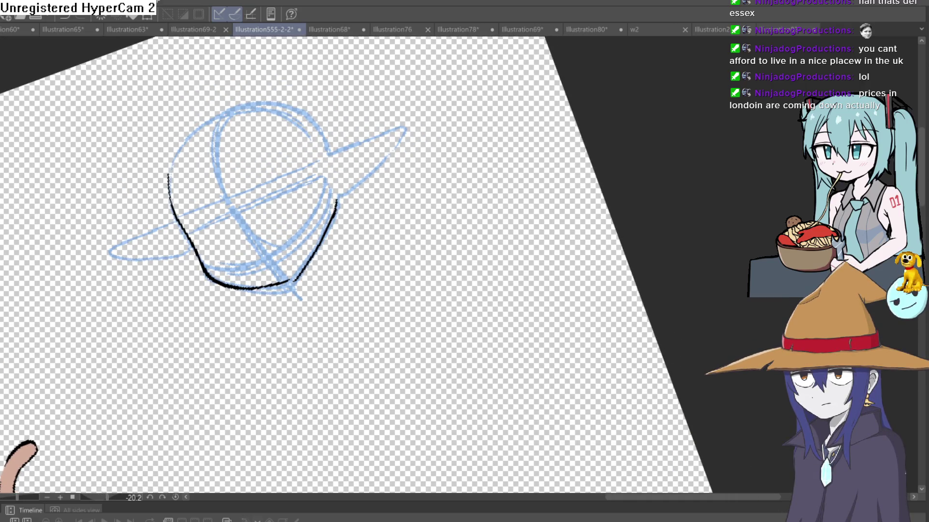
{"action": "scroll", "coordinate": [379, 140], "scroll_direction": "up", "scroll_amount": 3}
{"action": "scroll", "coordinate": [365, 158], "scroll_direction": "down", "scroll_amount": 2}
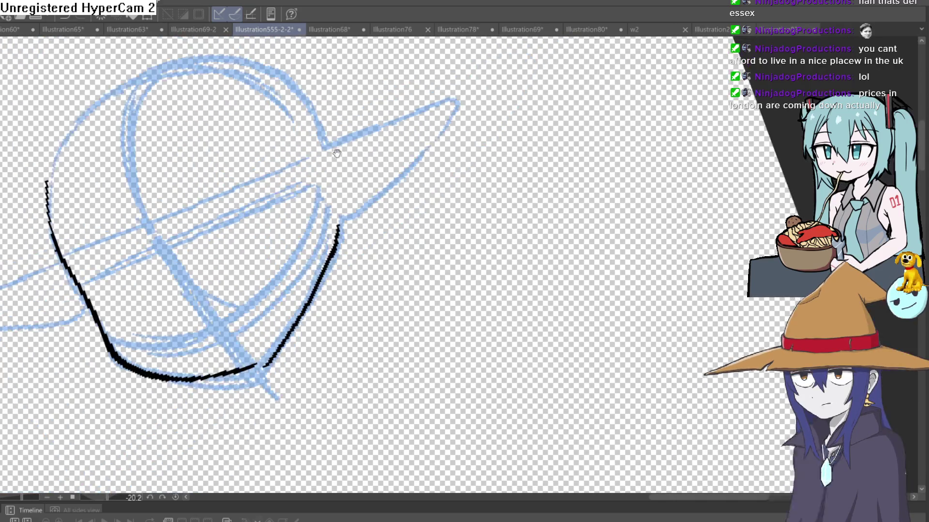
{"action": "scroll", "coordinate": [365, 158], "scroll_direction": "up", "scroll_amount": 1}
{"action": "mouse_move", "coordinate": [364, 158]}
{"action": "left_mouse_down"}
{"action": "mouse_move", "coordinate": [301, 139]}
{"action": "mouse_move", "coordinate": [428, 94]}
{"action": "left_mouse_up"}
{"action": "key", "text": "ctrl+z"}
- Ink the pointed ear's outline, hatch marks near its tip and a curved inner line
{"action": "mouse_move", "coordinate": [300, 138]}
{"action": "left_mouse_down"}
{"action": "mouse_move", "coordinate": [431, 92]}
{"action": "mouse_move", "coordinate": [308, 216]}
{"action": "left_mouse_up"}
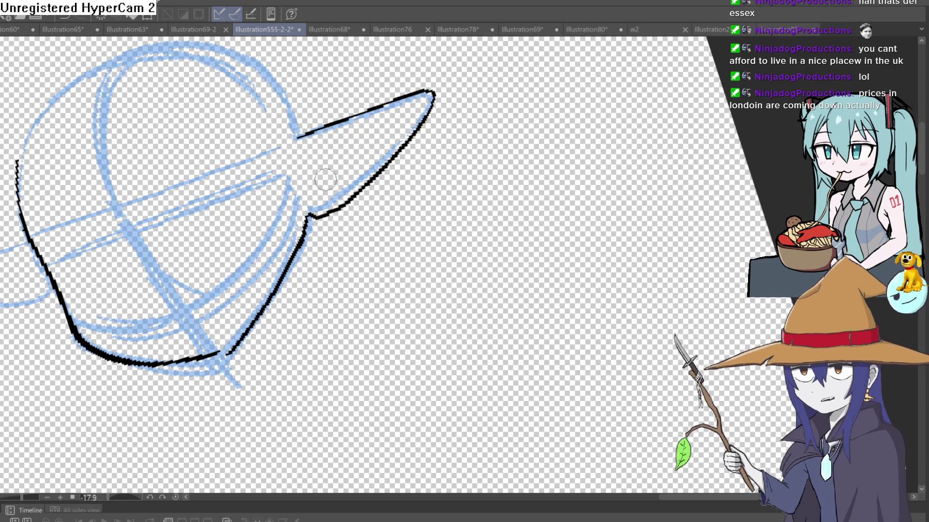
{"action": "left_click_drag", "start_coordinate": [418, 105], "coordinate": [397, 131]}
{"action": "mouse_move", "coordinate": [309, 143]}
{"action": "left_mouse_down"}
{"action": "mouse_move", "coordinate": [324, 190]}
{"action": "mouse_move", "coordinate": [510, 119]}
{"action": "mouse_move", "coordinate": [521, 64]}
{"action": "left_mouse_up"}
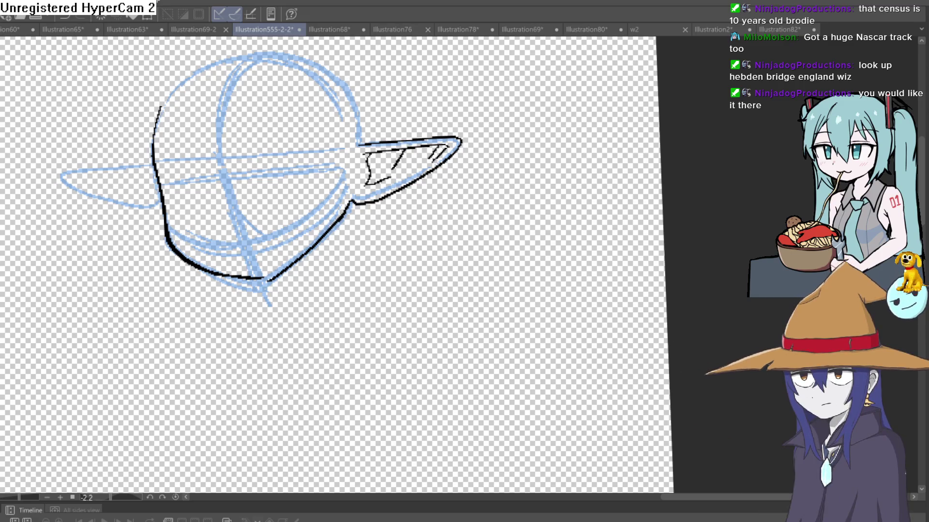
{"action": "left_click_drag", "start_coordinate": [403, 93], "coordinate": [437, 115]}
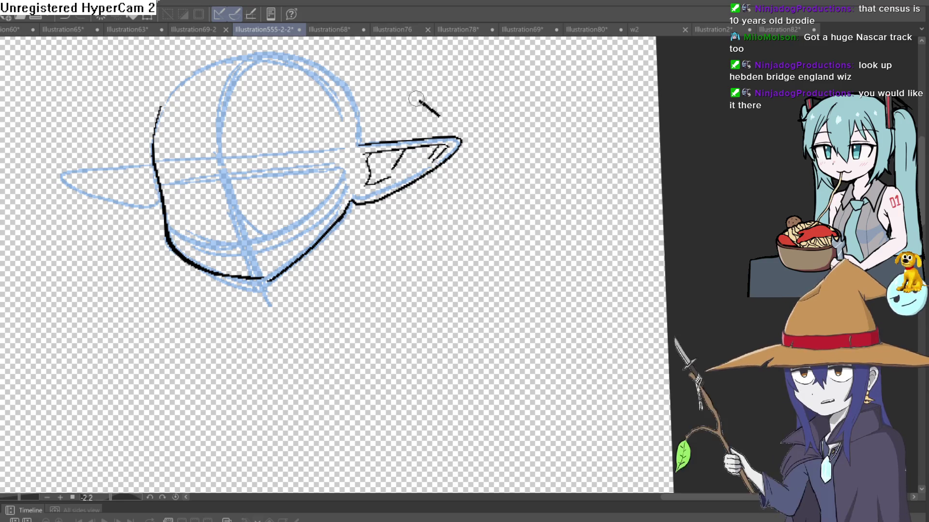
{"action": "key", "text": "ctrl+z"}
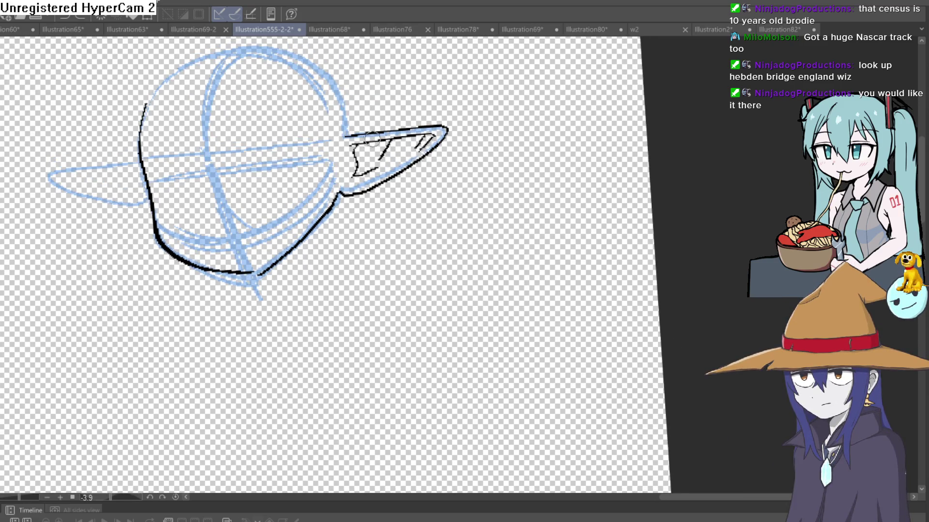
{"action": "left_click_drag", "start_coordinate": [291, 164], "coordinate": [363, 130]}
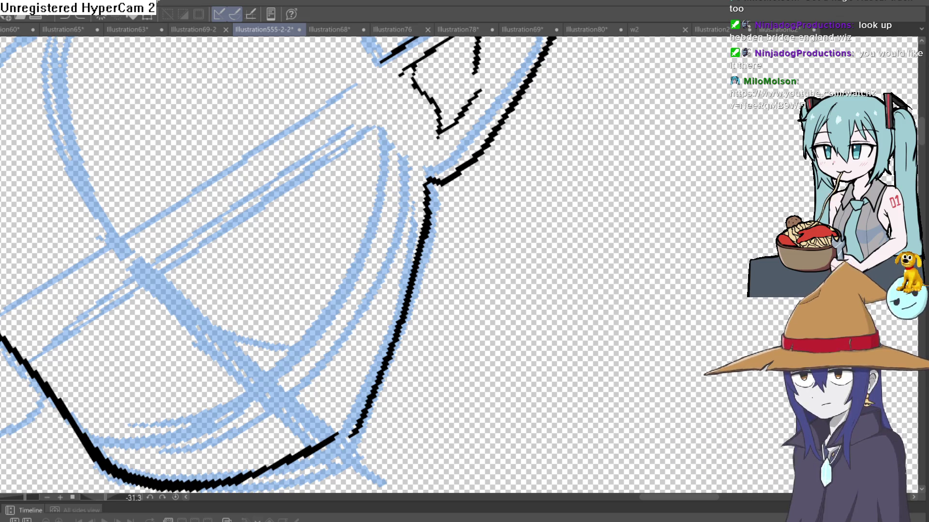
{"action": "scroll", "coordinate": [276, 137], "scroll_direction": "down", "scroll_amount": 2}
{"action": "scroll", "coordinate": [435, 95], "scroll_direction": "down", "scroll_amount": 2}
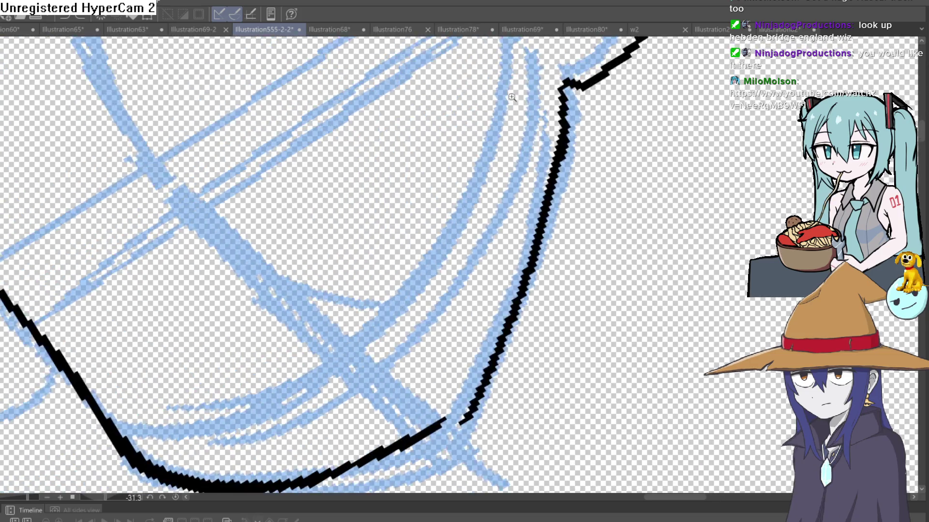
{"action": "scroll", "coordinate": [630, 53], "scroll_direction": "down", "scroll_amount": 2}
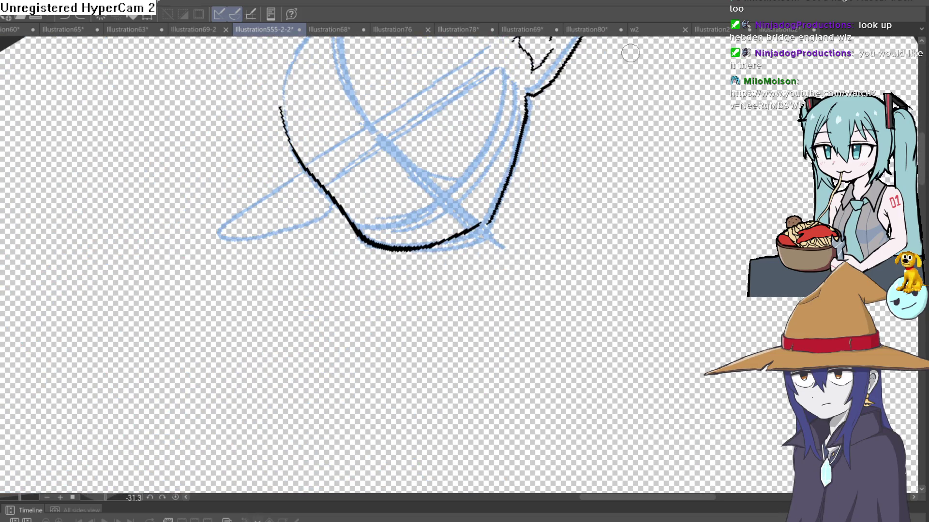
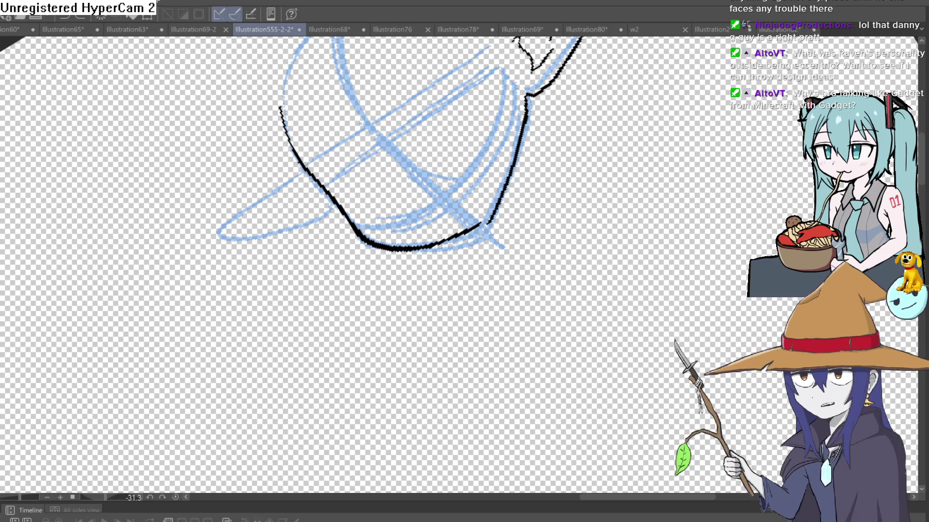
- Straighten and widen the view so the inked jaw and pointed ear are visible
{"action": "left_click_drag", "start_coordinate": [465, 218], "coordinate": [576, 193]}
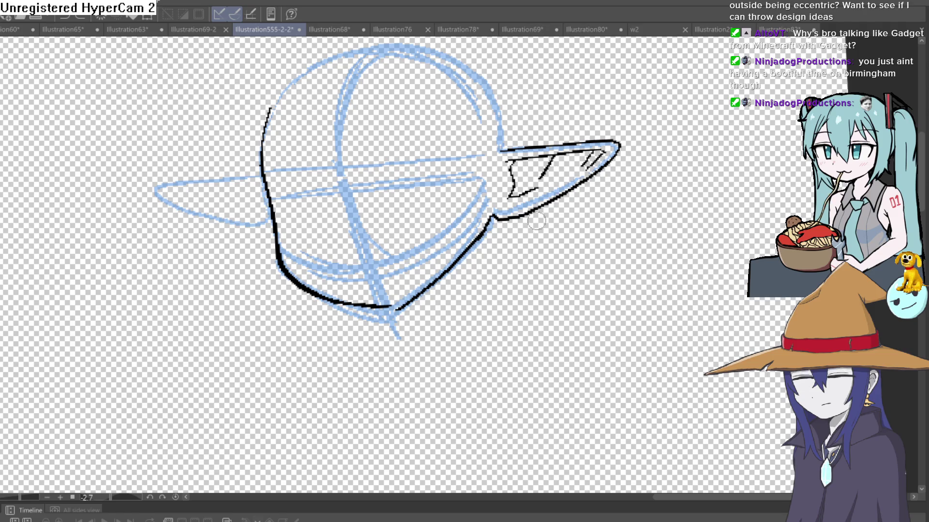
- Ink the front neck line under the chin and curve both shoulder lines outward
{"action": "mouse_move", "coordinate": [556, 174]}
{"action": "left_mouse_down"}
{"action": "mouse_move", "coordinate": [558, 210]}
{"action": "mouse_move", "coordinate": [479, 231]}
{"action": "mouse_move", "coordinate": [463, 290]}
{"action": "left_mouse_up"}
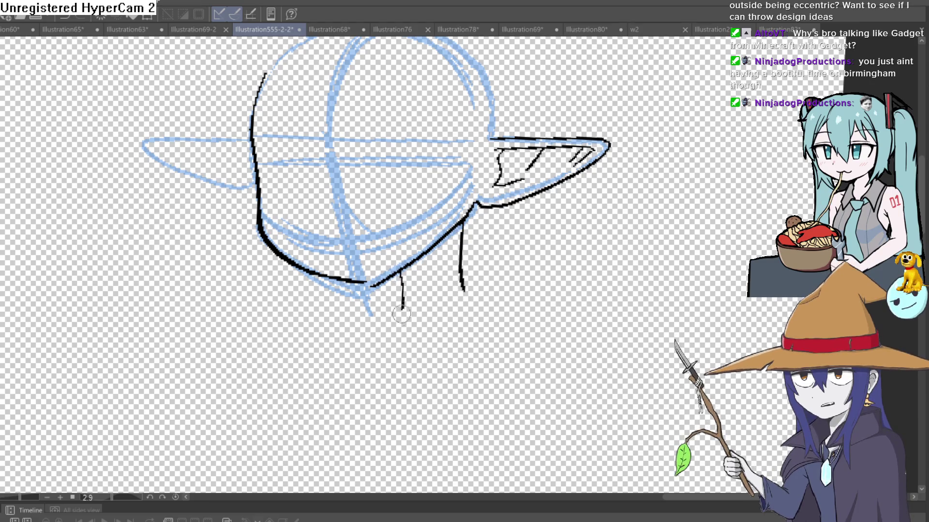
{"action": "left_click_drag", "start_coordinate": [400, 273], "coordinate": [398, 318]}
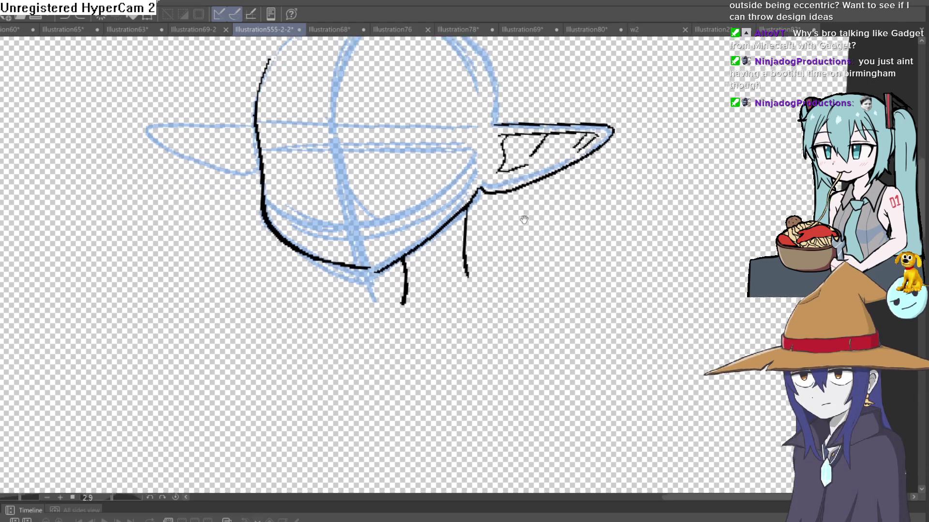
{"action": "left_click_drag", "start_coordinate": [437, 250], "coordinate": [535, 166]}
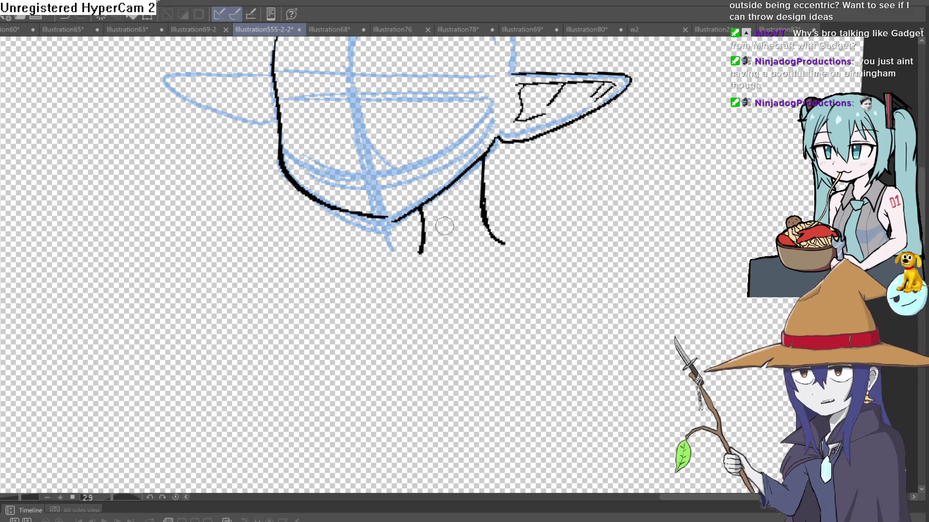
{"action": "left_click_drag", "start_coordinate": [421, 248], "coordinate": [344, 274]}
{"action": "left_click_drag", "start_coordinate": [483, 218], "coordinate": [590, 305]}
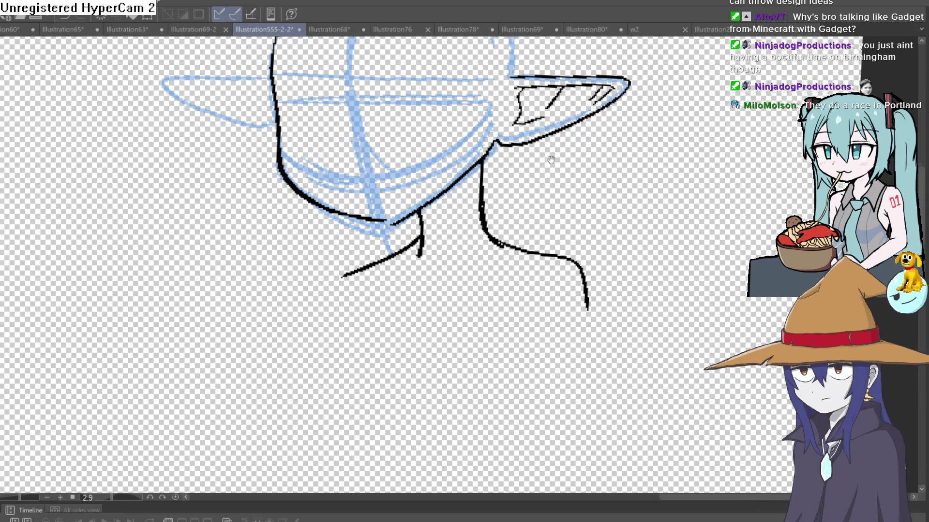
{"action": "scroll", "coordinate": [549, 155], "scroll_direction": "down", "scroll_amount": 2}
- Ink thick upper lids on both eyes, with a small tick at the left lid's end
{"action": "left_click_drag", "start_coordinate": [566, 188], "coordinate": [430, 167]}
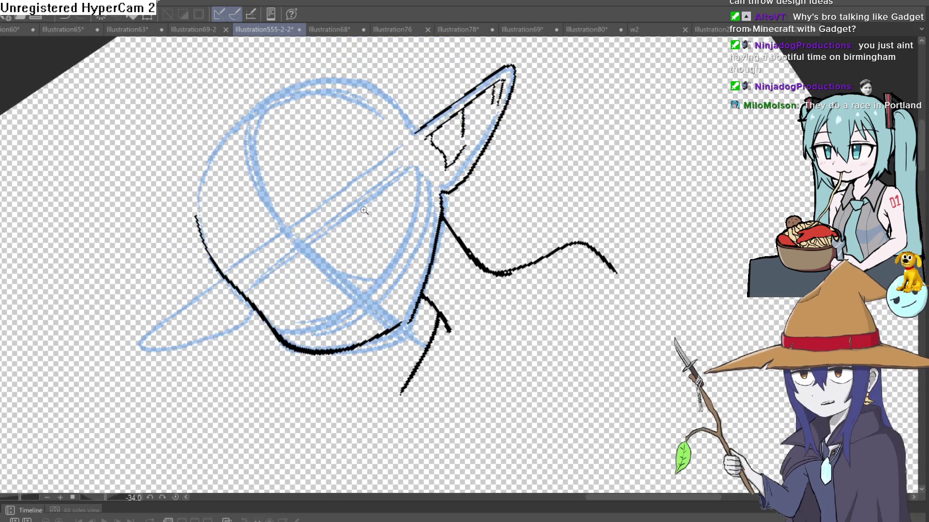
{"action": "scroll", "coordinate": [430, 168], "scroll_direction": "up", "scroll_amount": 2}
{"action": "left_click_drag", "start_coordinate": [332, 222], "coordinate": [419, 153]}
{"action": "mouse_move", "coordinate": [332, 222]}
{"action": "left_mouse_down"}
{"action": "mouse_move", "coordinate": [437, 148]}
{"action": "mouse_move", "coordinate": [593, 139]}
{"action": "mouse_move", "coordinate": [465, 145]}
{"action": "mouse_move", "coordinate": [495, 208]}
{"action": "left_mouse_up"}
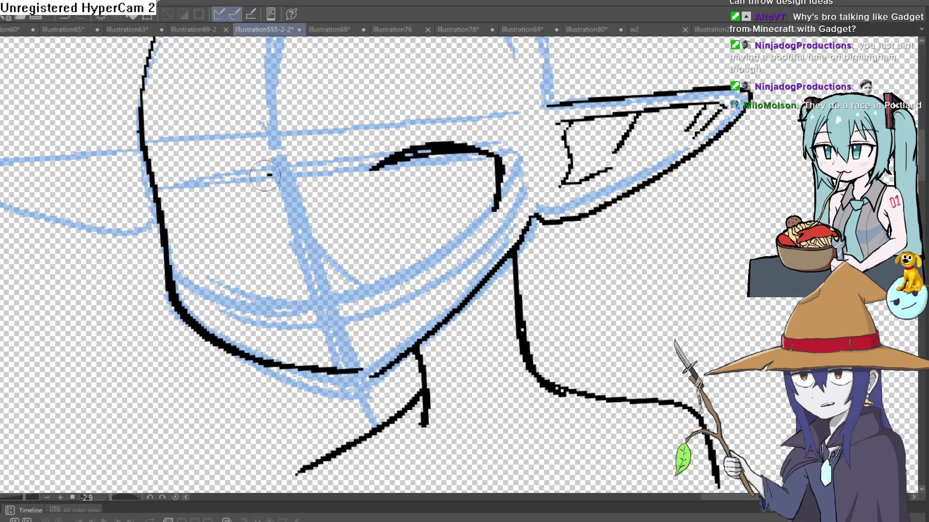
{"action": "left_click_drag", "start_coordinate": [272, 174], "coordinate": [187, 249]}
{"action": "left_click_drag", "start_coordinate": [272, 176], "coordinate": [161, 196]}
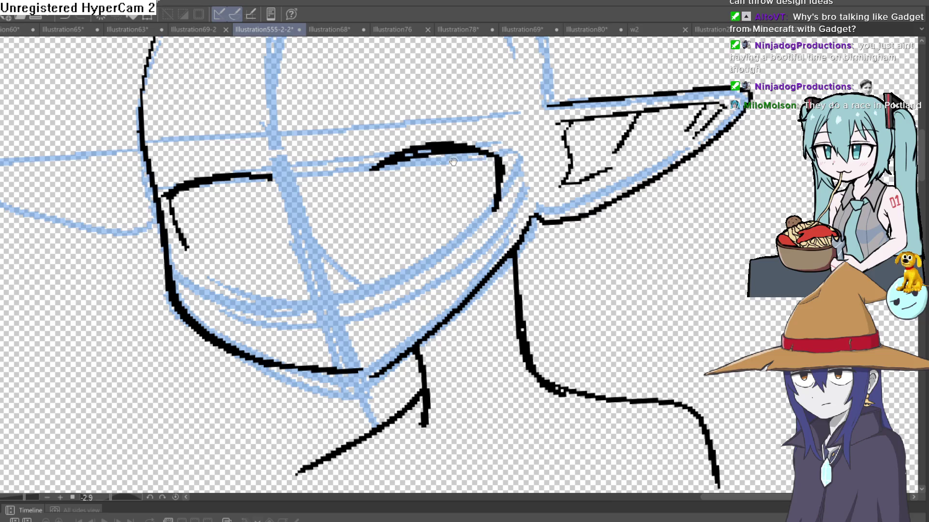
{"action": "mouse_move", "coordinate": [266, 179]}
{"action": "left_mouse_down"}
{"action": "mouse_move", "coordinate": [274, 186]}
{"action": "mouse_move", "coordinate": [261, 182]}
{"action": "mouse_move", "coordinate": [257, 121]}
{"action": "mouse_move", "coordinate": [225, 164]}
{"action": "left_mouse_up"}
- Ink the oval irises of both eyes
{"action": "key", "text": "asciicircum"}
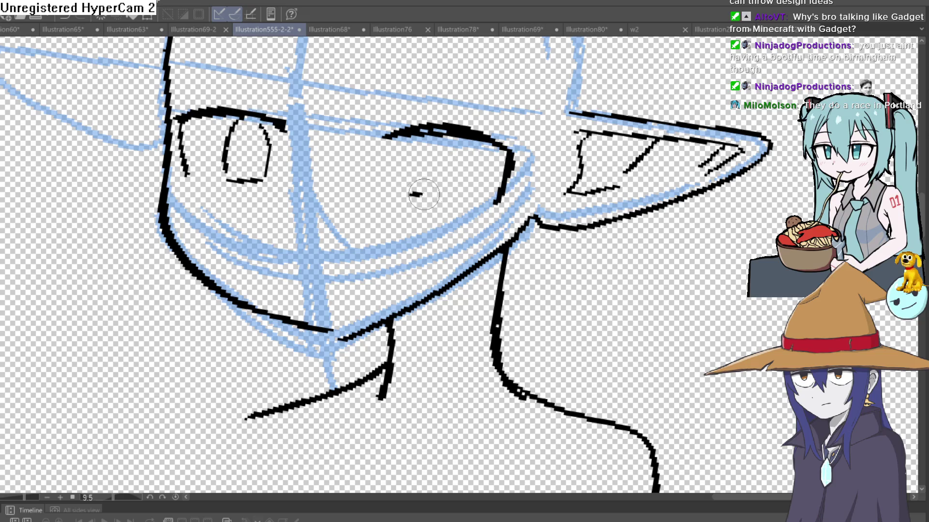
{"action": "left_click_drag", "start_coordinate": [409, 198], "coordinate": [449, 190]}
{"action": "mouse_move", "coordinate": [450, 119]}
{"action": "left_mouse_down"}
{"action": "mouse_move", "coordinate": [421, 145]}
{"action": "mouse_move", "coordinate": [395, 193]}
{"action": "left_mouse_up"}
{"action": "scroll", "coordinate": [450, 182], "scroll_direction": "down", "scroll_amount": 3}
{"action": "key", "text": "minus"}
{"action": "key", "text": "minus"}
{"action": "mouse_move", "coordinate": [452, 111]}
{"action": "left_mouse_down"}
{"action": "mouse_move", "coordinate": [465, 167]}
{"action": "mouse_move", "coordinate": [419, 220]}
{"action": "left_mouse_up"}
{"action": "scroll", "coordinate": [435, 204], "scroll_direction": "up", "scroll_amount": 5}
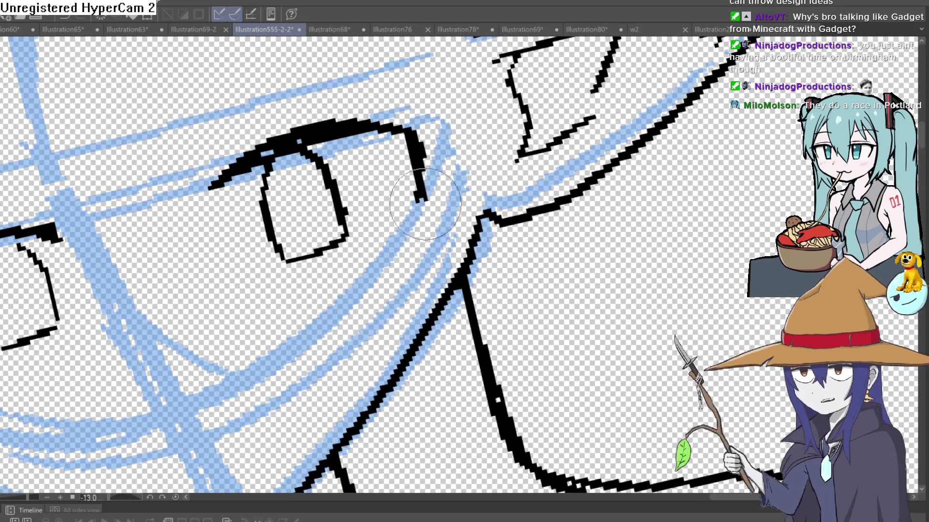
- Erase the stray lid end and a bit of the iris outline for a highlight gap
{"action": "left_click_drag", "start_coordinate": [419, 220], "coordinate": [432, 197]}
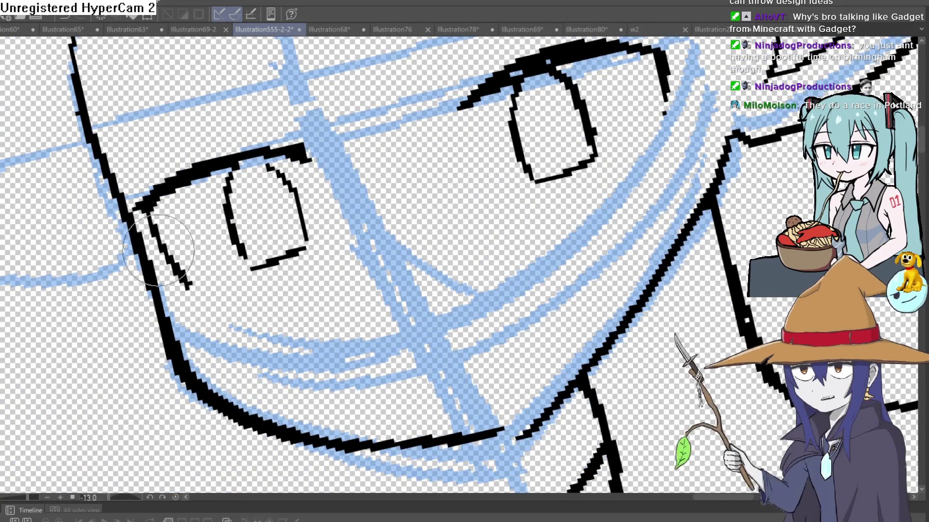
{"action": "mouse_move", "coordinate": [187, 284]}
{"action": "left_mouse_down"}
{"action": "mouse_move", "coordinate": [174, 263]}
{"action": "mouse_move", "coordinate": [214, 80]}
{"action": "left_mouse_up"}
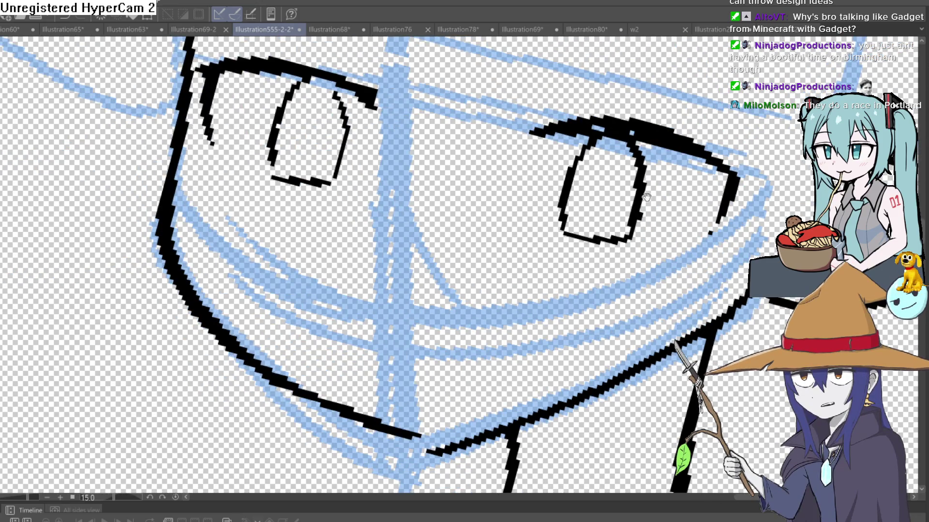
{"action": "scroll", "coordinate": [436, 109], "scroll_direction": "right", "scroll_amount": 3}
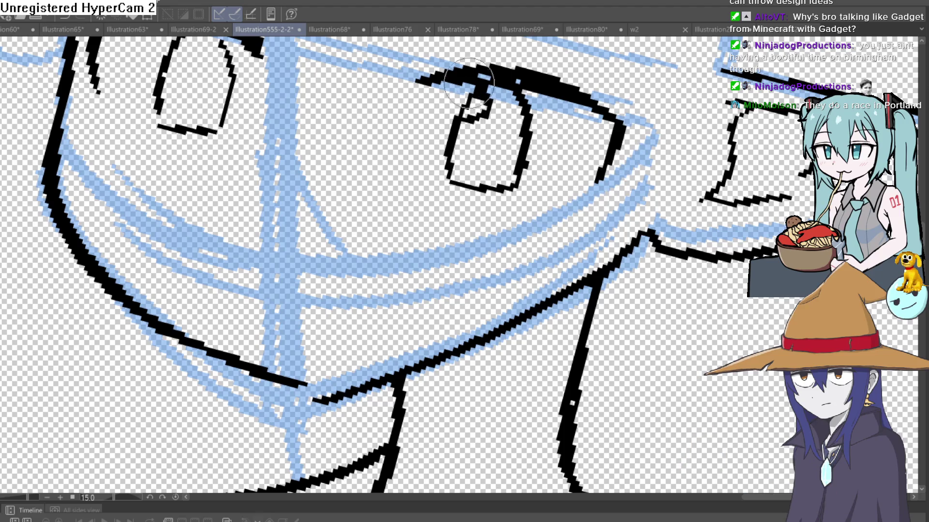
{"action": "scroll", "coordinate": [270, 223], "scroll_direction": "up", "scroll_amount": 2}
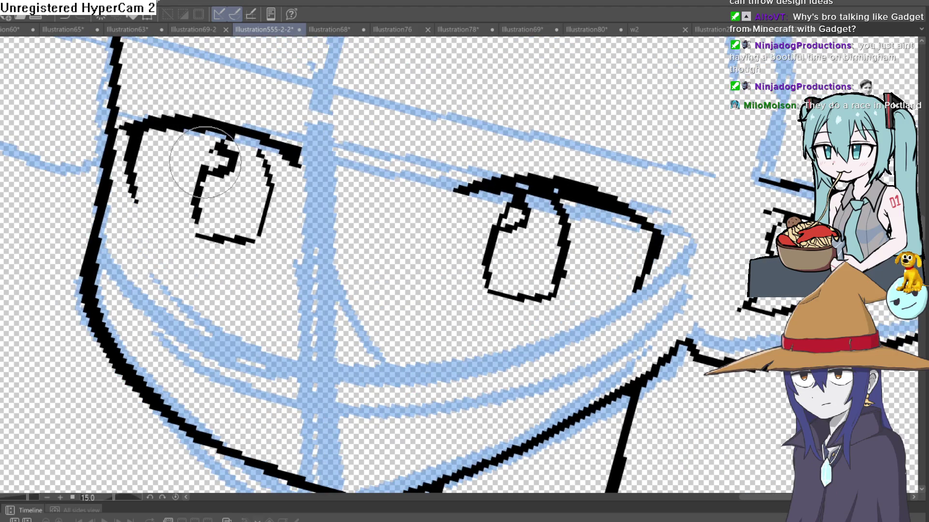
{"action": "left_click_drag", "start_coordinate": [494, 218], "coordinate": [557, 146]}
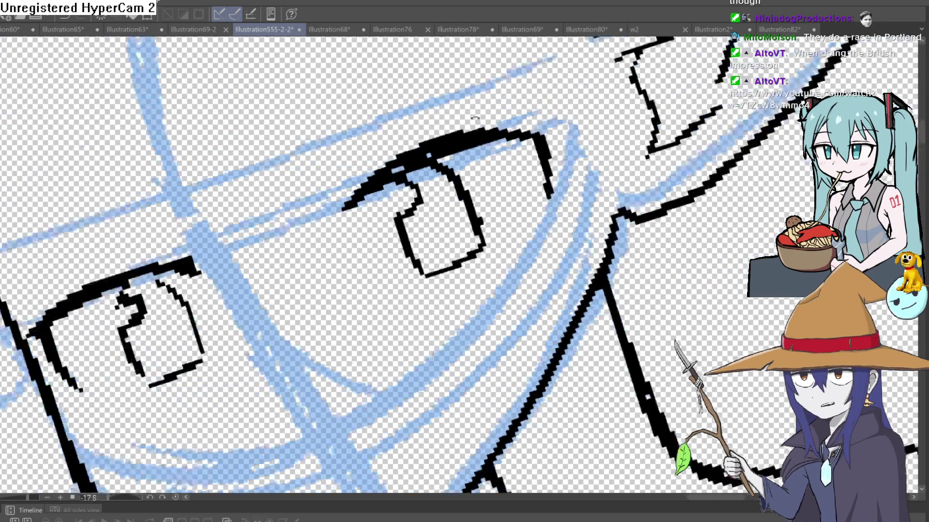
- Turn the view around the eyes for the crease strokes, then level it again
{"action": "mouse_move", "coordinate": [485, 117]}
{"action": "left_mouse_down"}
{"action": "mouse_move", "coordinate": [320, 247]}
{"action": "mouse_move", "coordinate": [348, 347]}
{"action": "mouse_move", "coordinate": [464, 146]}
{"action": "left_mouse_up"}
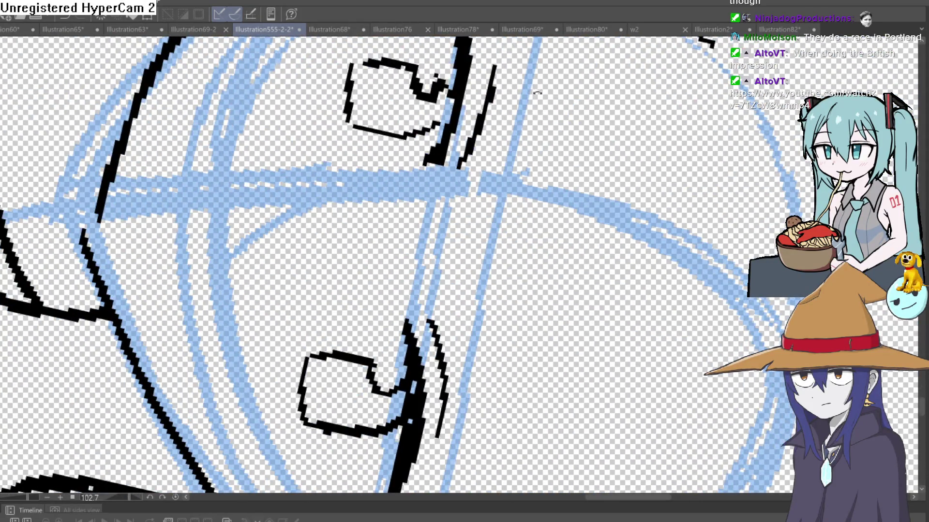
{"action": "left_click_drag", "start_coordinate": [508, 72], "coordinate": [340, 171]}
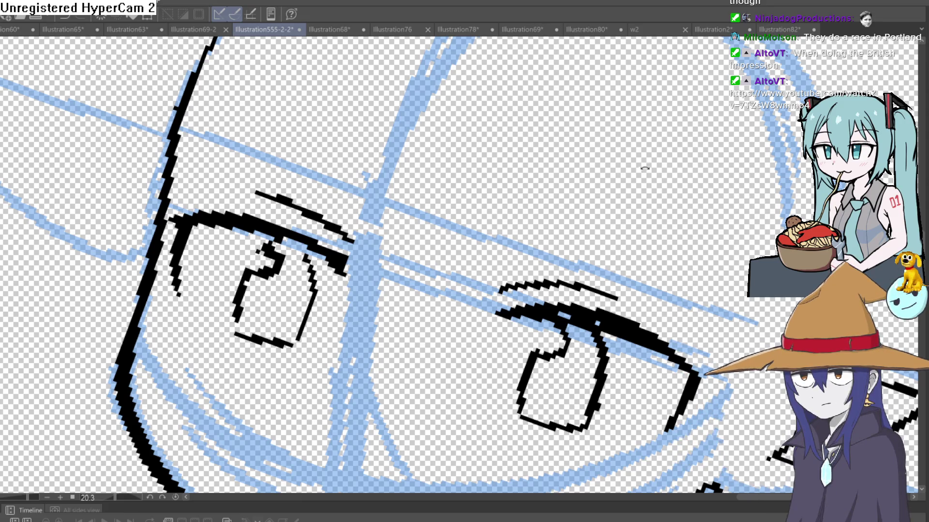
{"action": "left_click_drag", "start_coordinate": [614, 147], "coordinate": [597, 128]}
{"action": "scroll", "coordinate": [597, 128], "scroll_direction": "down", "scroll_amount": 5}
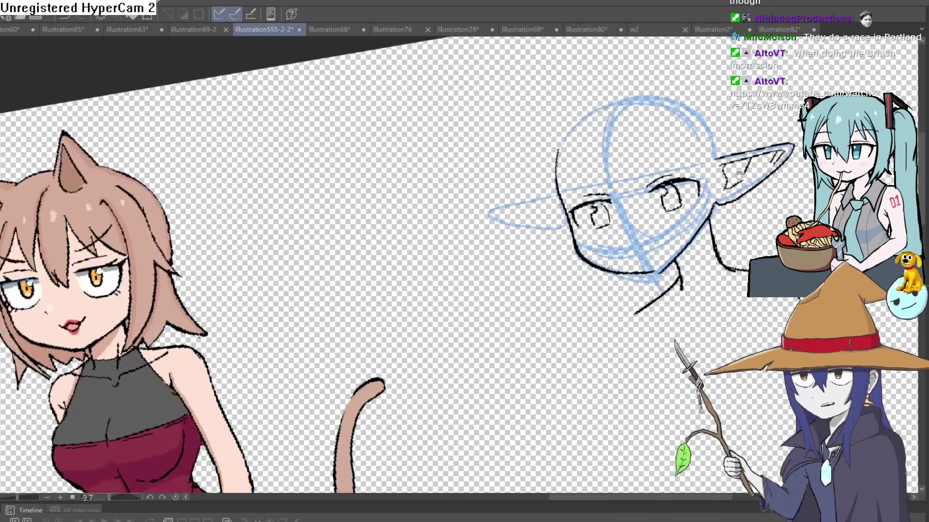
{"action": "scroll", "coordinate": [651, 154], "scroll_direction": "up", "scroll_amount": 2}
{"action": "scroll", "coordinate": [627, 170], "scroll_direction": "up", "scroll_amount": 1}
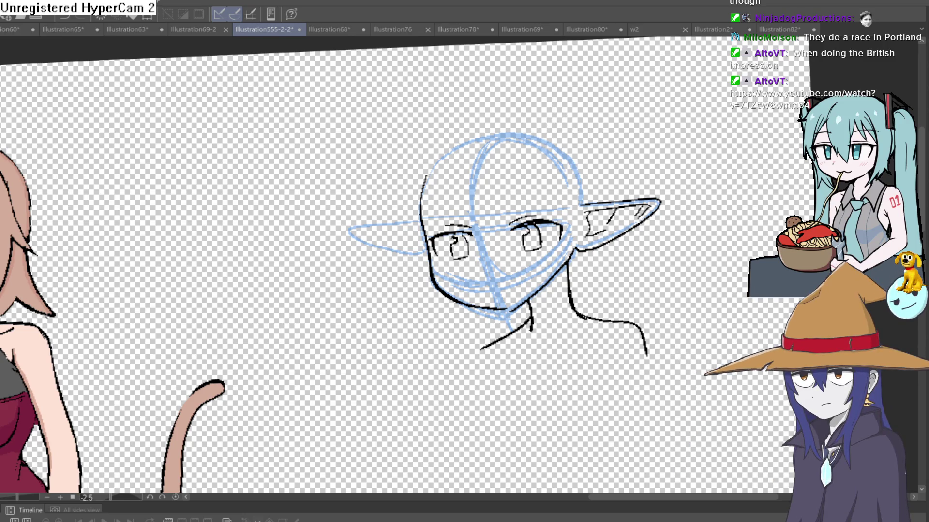
{"action": "scroll", "coordinate": [510, 156], "scroll_direction": "up", "scroll_amount": 2}
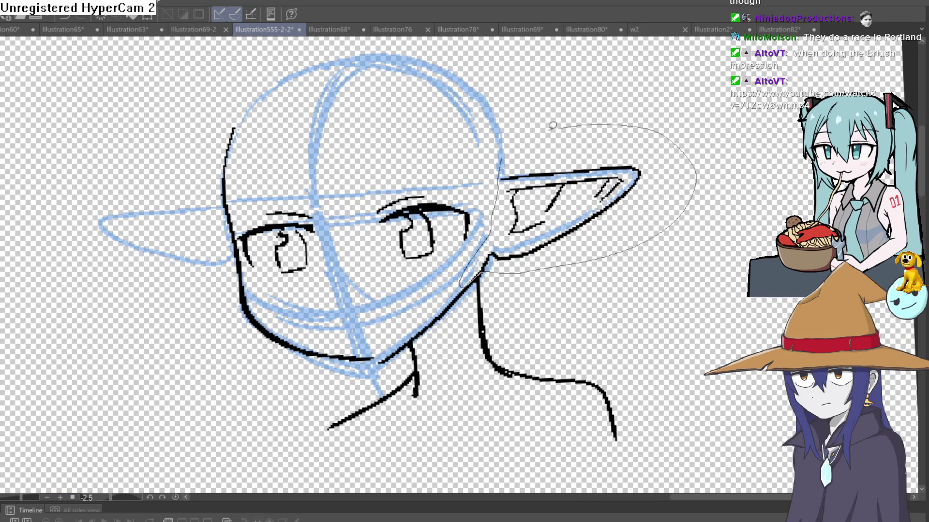
- Lasso the inked right ear, rotate it slightly downward, confirm and deselect
{"action": "left_click_drag", "start_coordinate": [494, 222], "coordinate": [559, 120]}
{"action": "key", "text": "ctrl+t"}
{"action": "left_click_drag", "start_coordinate": [582, 231], "coordinate": [558, 253]}
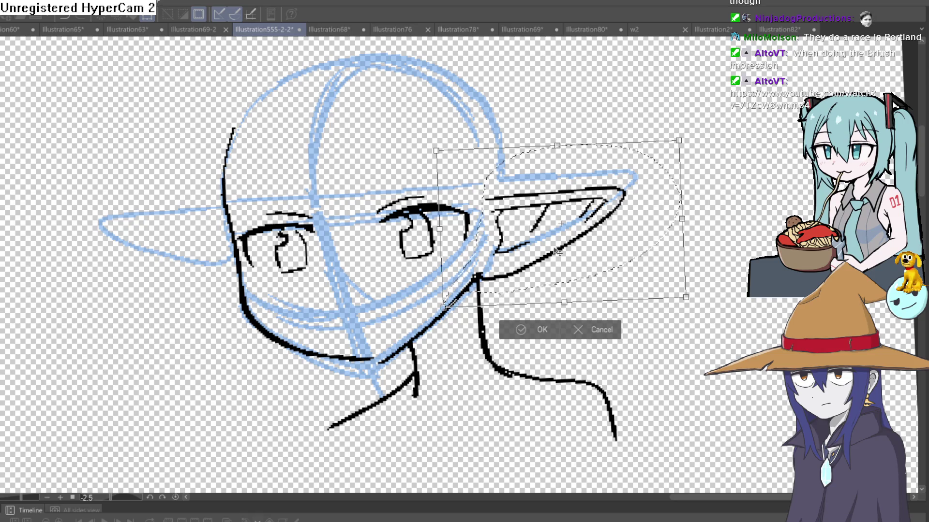
{"action": "left_click", "coordinate": [521, 330]}
{"action": "left_click", "coordinate": [458, 331]}
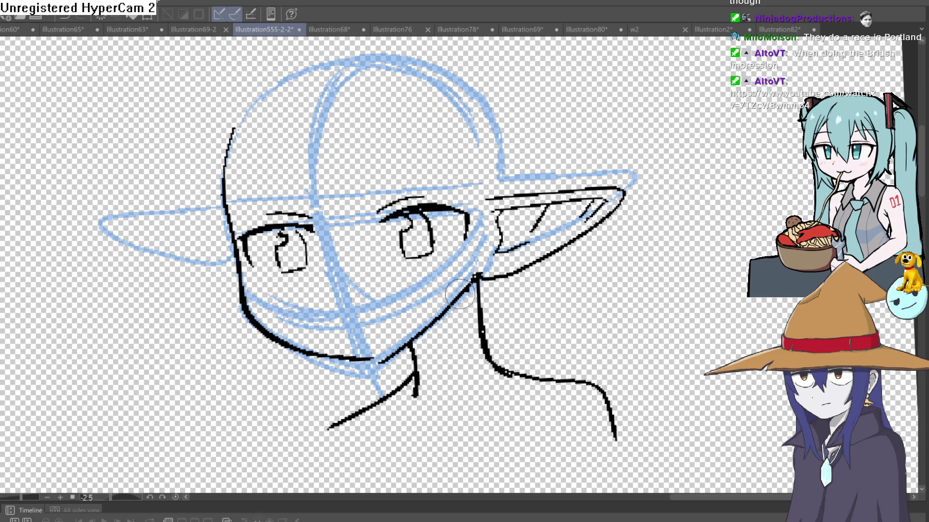
{"action": "scroll", "coordinate": [545, 247], "scroll_direction": "down", "scroll_amount": 1}
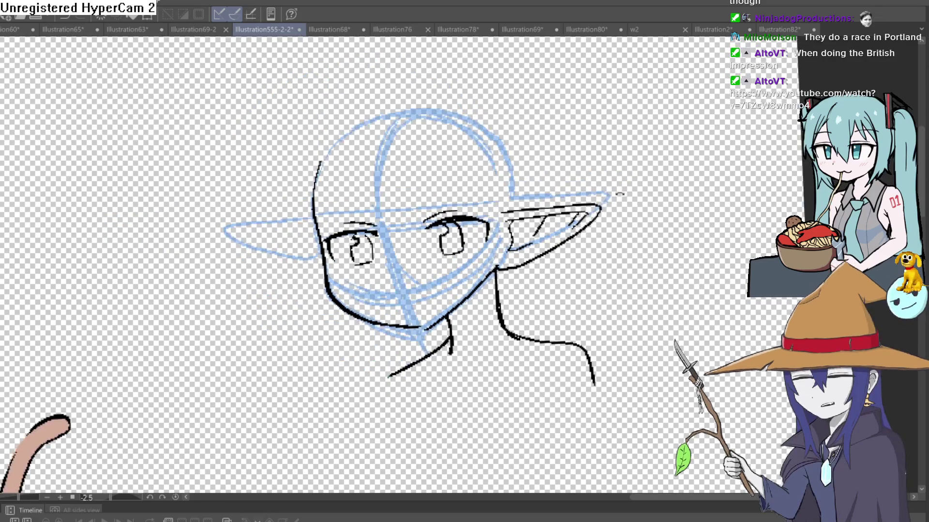
{"action": "key", "text": "minus"}
{"action": "key", "text": "minus"}
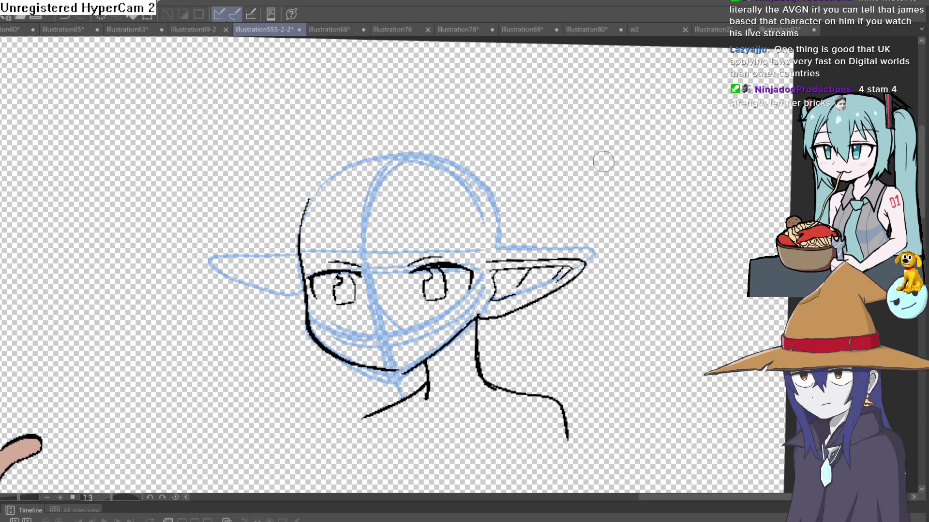
{"action": "scroll", "coordinate": [419, 298], "scroll_direction": "up", "scroll_amount": 2}
- Draw a clean left cheek line to the chin and erase the old cheek outline
{"action": "mouse_move", "coordinate": [276, 178]}
{"action": "left_mouse_down"}
{"action": "mouse_move", "coordinate": [305, 304]}
{"action": "mouse_move", "coordinate": [430, 368]}
{"action": "left_mouse_up"}
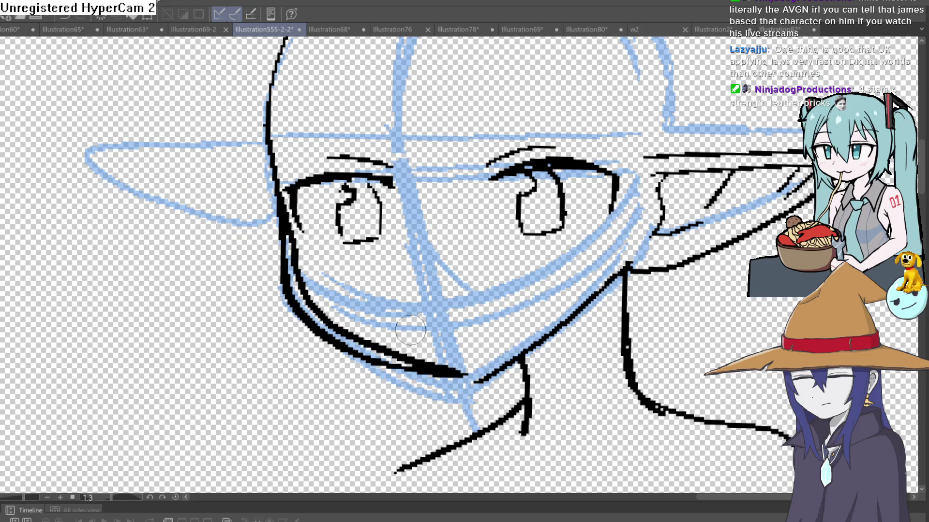
{"action": "mouse_move", "coordinate": [278, 200]}
{"action": "left_mouse_down"}
{"action": "mouse_move", "coordinate": [287, 274]}
{"action": "mouse_move", "coordinate": [312, 327]}
{"action": "mouse_move", "coordinate": [465, 374]}
{"action": "mouse_move", "coordinate": [348, 352]}
{"action": "mouse_move", "coordinate": [284, 240]}
{"action": "left_mouse_up"}
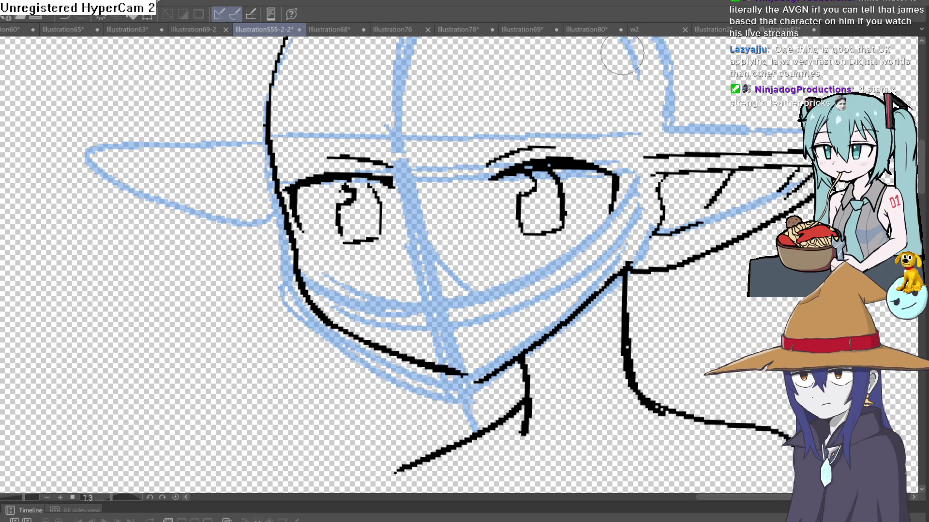
{"action": "mouse_move", "coordinate": [622, 58]}
{"action": "left_mouse_down"}
{"action": "mouse_move", "coordinate": [570, 54]}
{"action": "mouse_move", "coordinate": [548, 127]}
{"action": "left_mouse_up"}
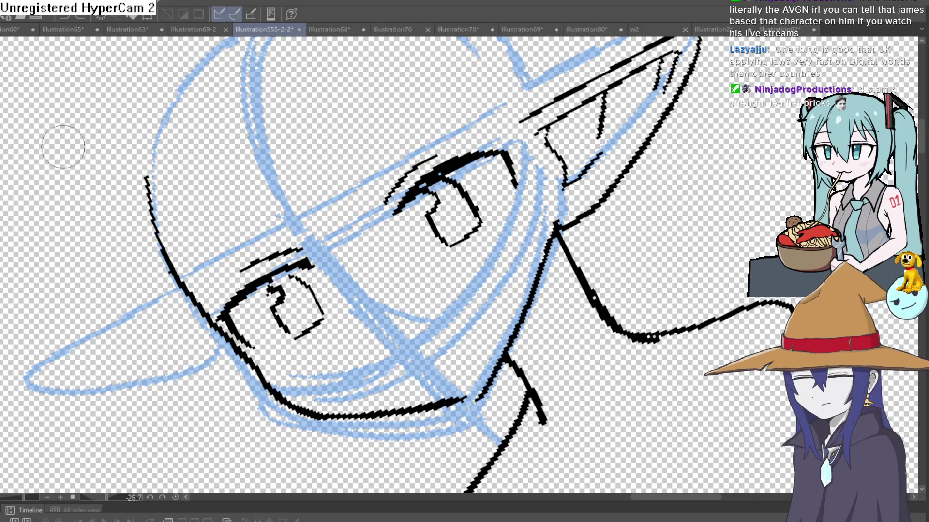
- Add a lash stroke above the right eye and rotate the view back toward level
{"action": "left_click_drag", "start_coordinate": [470, 161], "coordinate": [492, 130]}
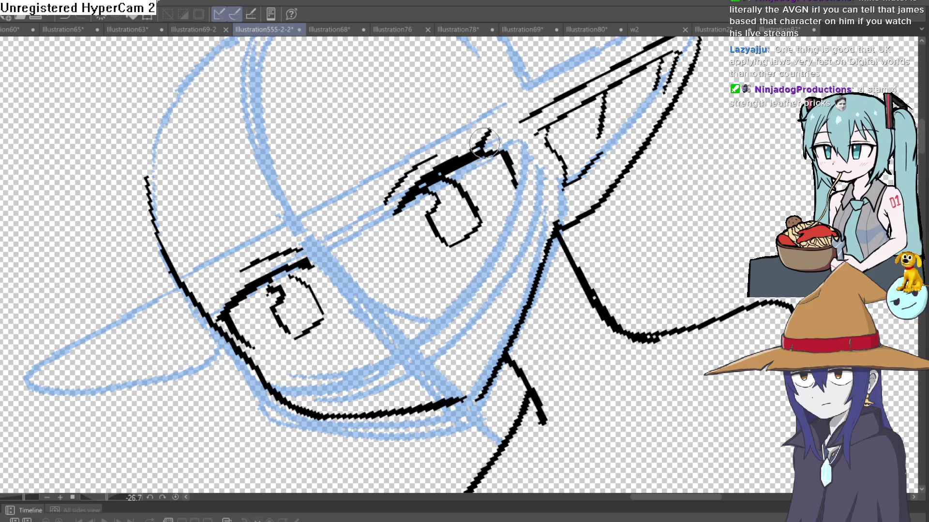
{"action": "key", "text": "minus"}
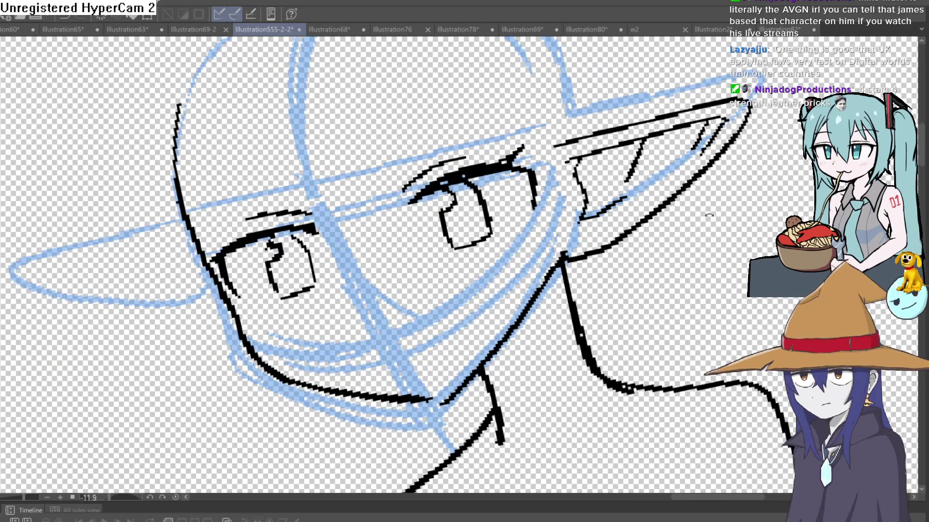
{"action": "key", "text": "minus"}
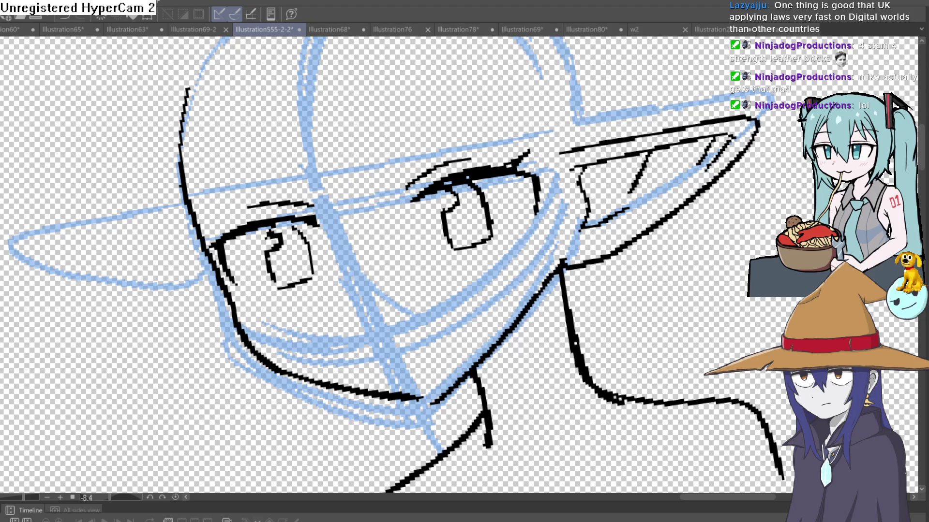
- Straighten and reposition the view to review the inked head
{"action": "left_click_drag", "start_coordinate": [465, 327], "coordinate": [479, 276]}
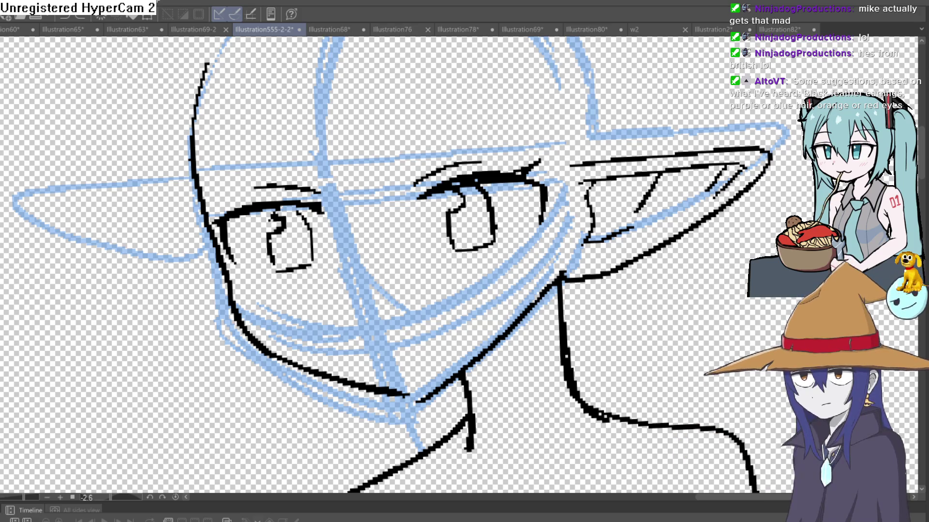
{"action": "scroll", "coordinate": [733, 287], "scroll_direction": "down", "scroll_amount": 2}
{"action": "scroll", "coordinate": [733, 276], "scroll_direction": "down", "scroll_amount": 4}
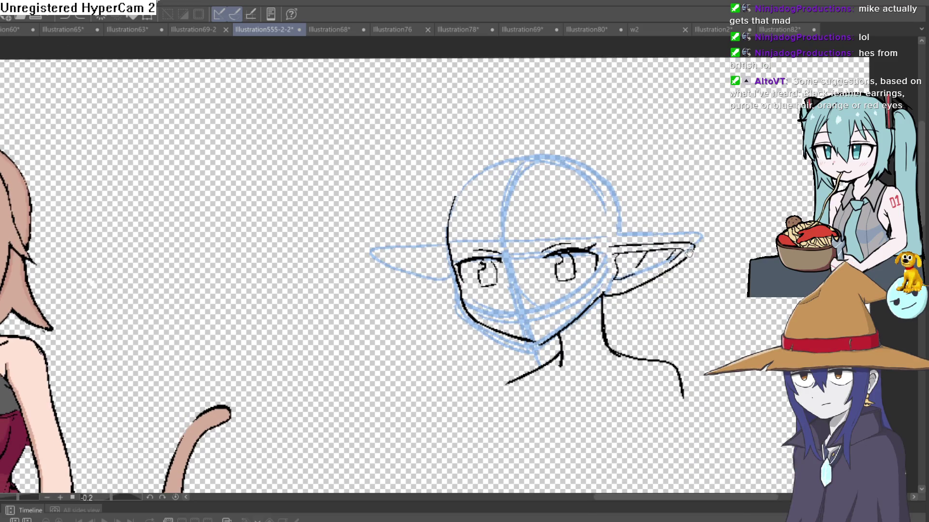
{"action": "left_click_drag", "start_coordinate": [733, 258], "coordinate": [755, 194]}
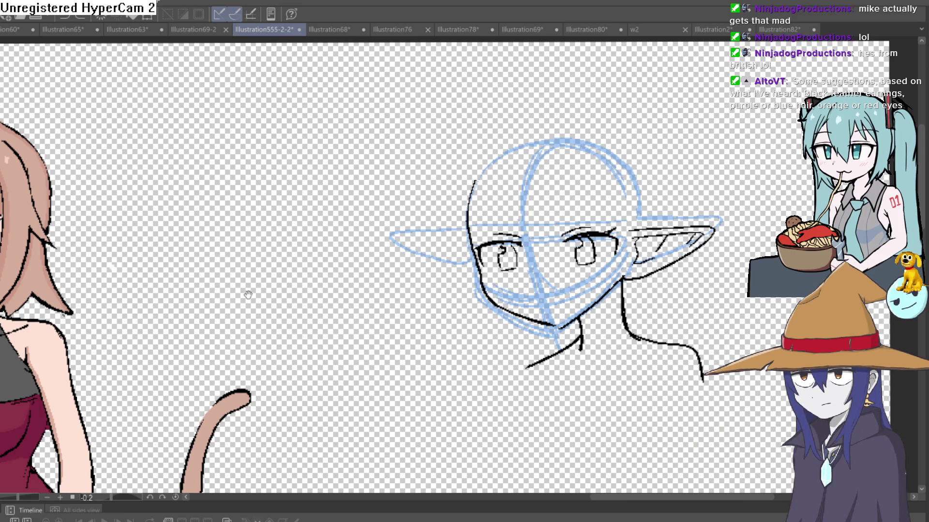
{"action": "scroll", "coordinate": [255, 295], "scroll_direction": "down", "scroll_amount": 3}
- Pan across the cat girl drawing and back to the elf head sketch
{"action": "left_click_drag", "start_coordinate": [255, 294], "coordinate": [552, 205]}
{"action": "scroll", "coordinate": [553, 205], "scroll_direction": "up", "scroll_amount": 3}
{"action": "scroll", "coordinate": [552, 205], "scroll_direction": "down", "scroll_amount": 2}
{"action": "scroll", "coordinate": [482, 249], "scroll_direction": "up", "scroll_amount": 4}
{"action": "scroll", "coordinate": [481, 249], "scroll_direction": "up", "scroll_amount": 1}
{"action": "scroll", "coordinate": [555, 276], "scroll_direction": "down", "scroll_amount": 2}
{"action": "scroll", "coordinate": [555, 277], "scroll_direction": "down", "scroll_amount": 2}
{"action": "left_click_drag", "start_coordinate": [554, 277], "coordinate": [258, 270]}
{"action": "scroll", "coordinate": [257, 270], "scroll_direction": "up", "scroll_amount": 2}
{"action": "scroll", "coordinate": [258, 270], "scroll_direction": "down", "scroll_amount": 2}
{"action": "left_click_drag", "start_coordinate": [559, 259], "coordinate": [316, 253]}
{"action": "scroll", "coordinate": [315, 253], "scroll_direction": "up", "scroll_amount": 2}
{"action": "scroll", "coordinate": [441, 293], "scroll_direction": "up", "scroll_amount": 1}
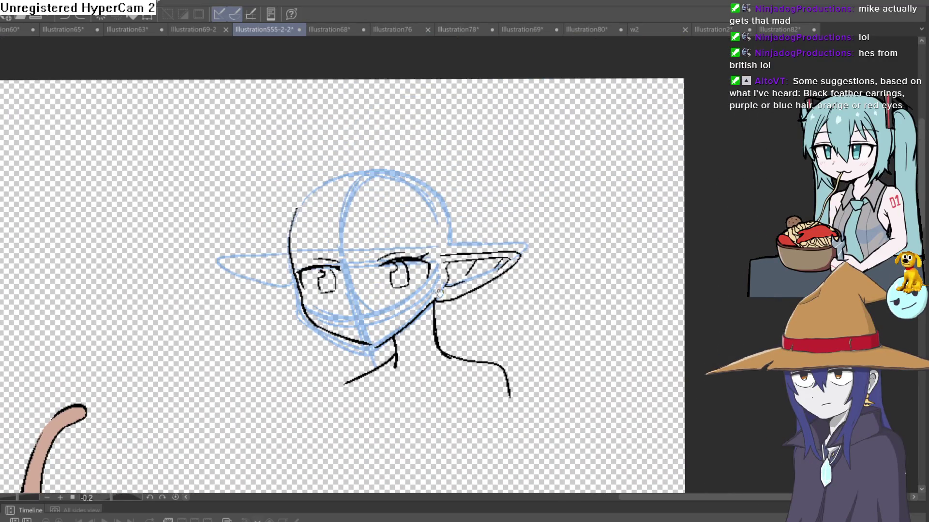
{"action": "scroll", "coordinate": [427, 285], "scroll_direction": "up", "scroll_amount": 1}
{"action": "scroll", "coordinate": [414, 272], "scroll_direction": "up", "scroll_amount": 1}
{"action": "scroll", "coordinate": [414, 272], "scroll_direction": "up", "scroll_amount": 1}
{"action": "scroll", "coordinate": [413, 271], "scroll_direction": "up", "scroll_amount": 1}
{"action": "scroll", "coordinate": [555, 231], "scroll_direction": "up", "scroll_amount": 1}
{"action": "scroll", "coordinate": [554, 231], "scroll_direction": "down", "scroll_amount": 2}
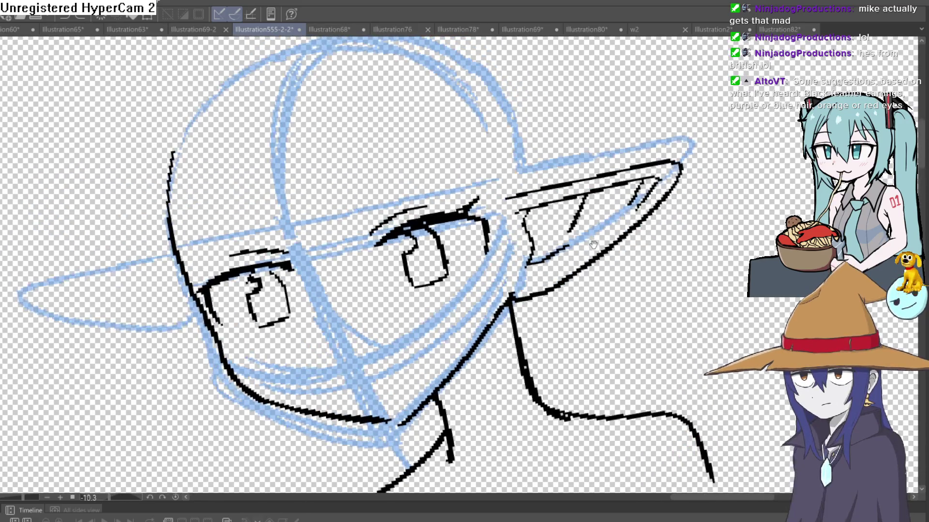
{"action": "scroll", "coordinate": [600, 266], "scroll_direction": "down", "scroll_amount": 3}
{"action": "scroll", "coordinate": [573, 258], "scroll_direction": "up", "scroll_amount": 3}
{"action": "scroll", "coordinate": [573, 258], "scroll_direction": "up", "scroll_amount": 1}
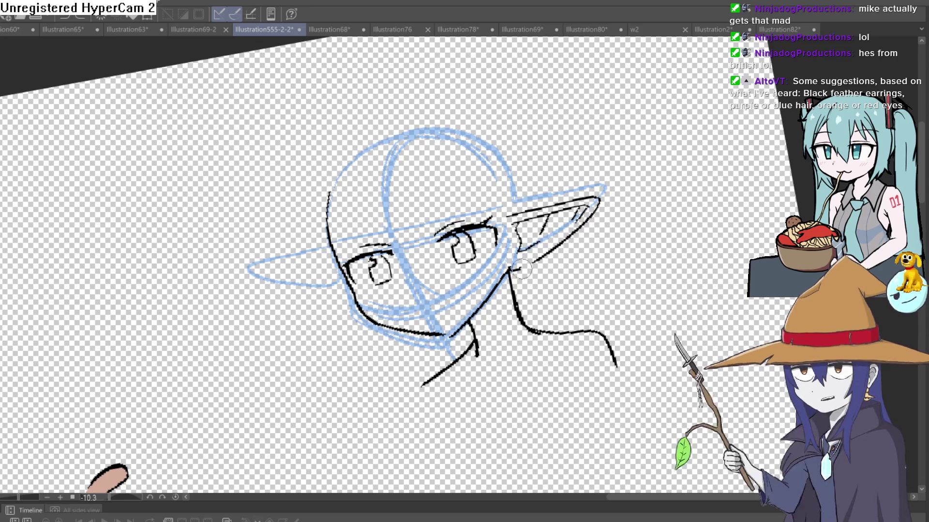
- Lengthen the line along the ear's lower edge, then lasso the right ear's inked lines
{"action": "mouse_move", "coordinate": [512, 270]}
{"action": "left_mouse_down"}
{"action": "mouse_move", "coordinate": [593, 219]}
{"action": "mouse_move", "coordinate": [496, 155]}
{"action": "left_mouse_up"}
{"action": "scroll", "coordinate": [496, 154], "scroll_direction": "up", "scroll_amount": 3}
{"action": "key", "text": "m"}
{"action": "left_click_drag", "start_coordinate": [454, 251], "coordinate": [543, 120]}
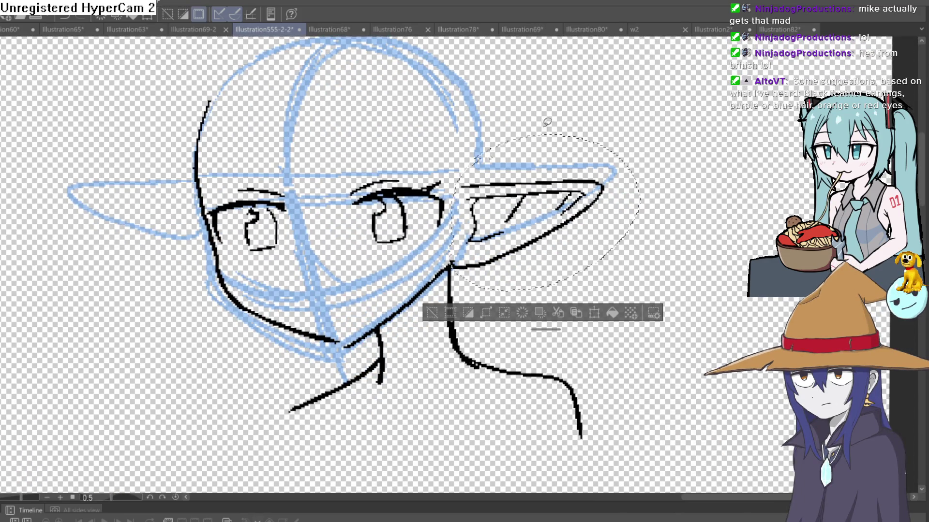
- Erase the selected ear lines, then ink the right edge of the eye outline
{"action": "left_click", "coordinate": [441, 315]}
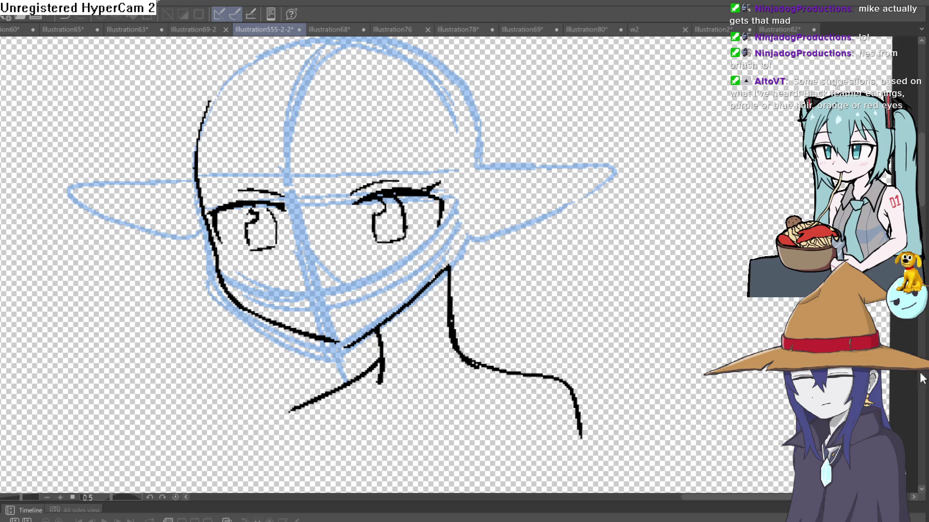
{"action": "key", "text": "ctrl+minus"}
{"action": "key", "text": "ctrl+minus"}
{"action": "key", "text": "ctrl+minus"}
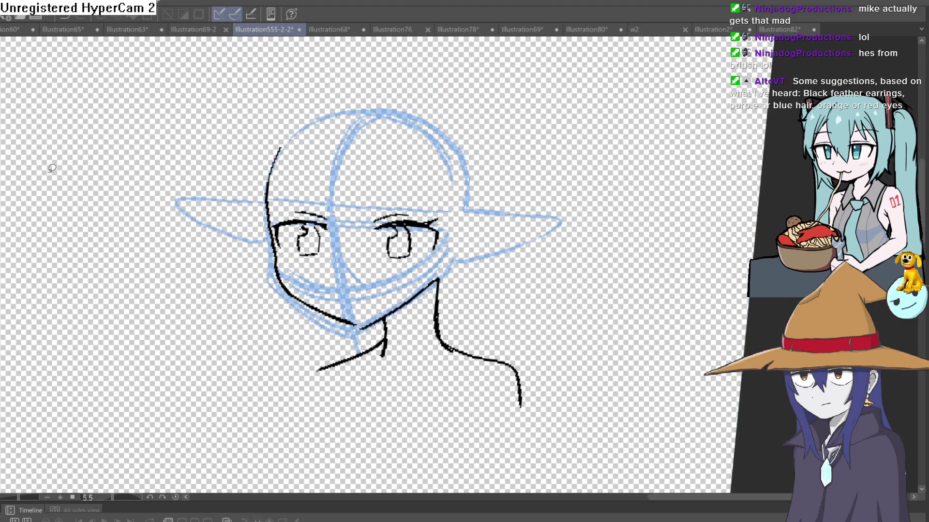
{"action": "mouse_move", "coordinate": [508, 257]}
{"action": "left_mouse_down"}
{"action": "mouse_move", "coordinate": [489, 251]}
{"action": "mouse_move", "coordinate": [437, 296]}
{"action": "mouse_move", "coordinate": [365, 293]}
{"action": "mouse_move", "coordinate": [418, 208]}
{"action": "left_mouse_up"}
{"action": "left_click_drag", "start_coordinate": [428, 143], "coordinate": [458, 145]}
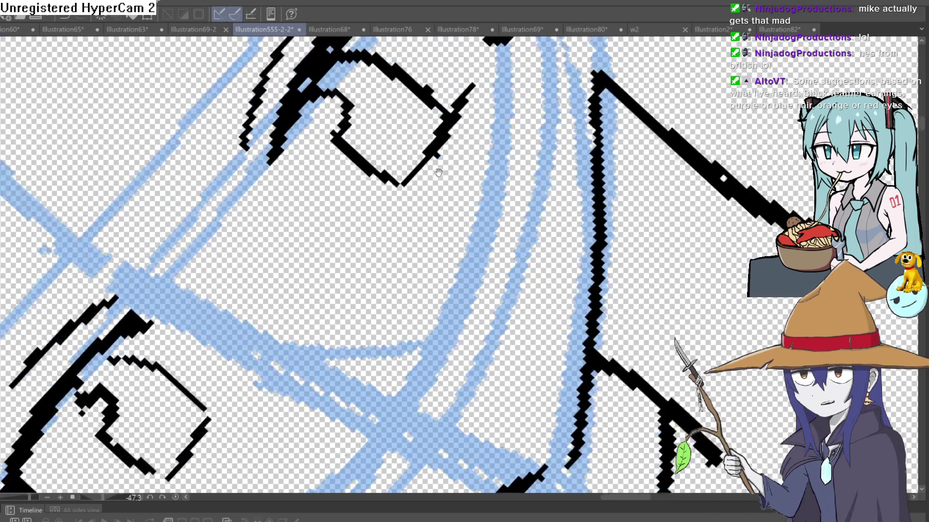
{"action": "left_click_drag", "start_coordinate": [400, 249], "coordinate": [322, 231]}
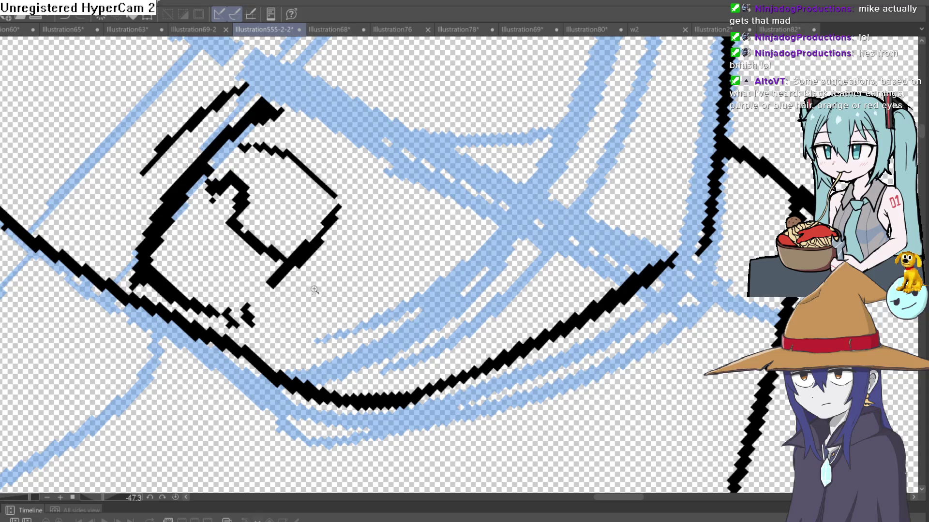
{"action": "scroll", "coordinate": [548, 233], "scroll_direction": "down", "scroll_amount": 10}
- Redraw the left eye's top and side lines with the pen, removing the stray pixel
{"action": "left_click_drag", "start_coordinate": [548, 234], "coordinate": [574, 225]}
{"action": "left_click_drag", "start_coordinate": [440, 164], "coordinate": [480, 220]}
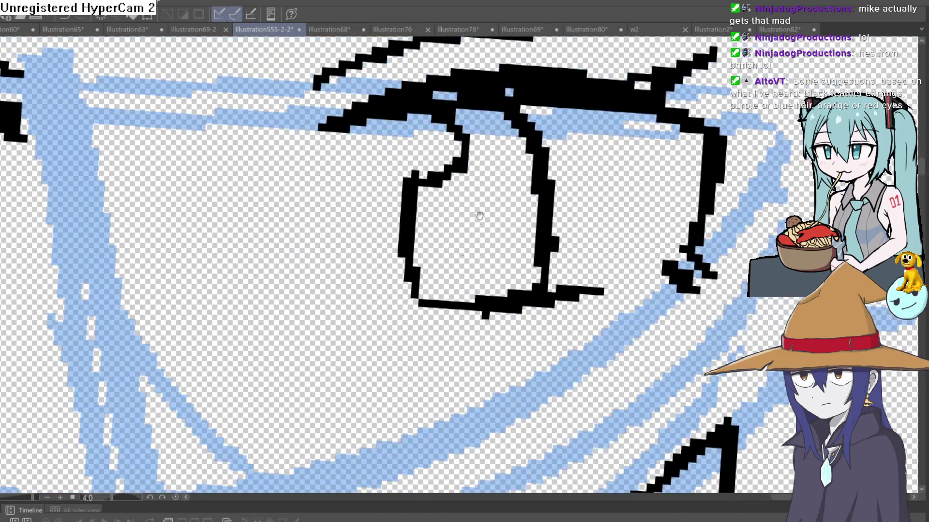
{"action": "scroll", "coordinate": [429, 180], "scroll_direction": "down", "scroll_amount": 5}
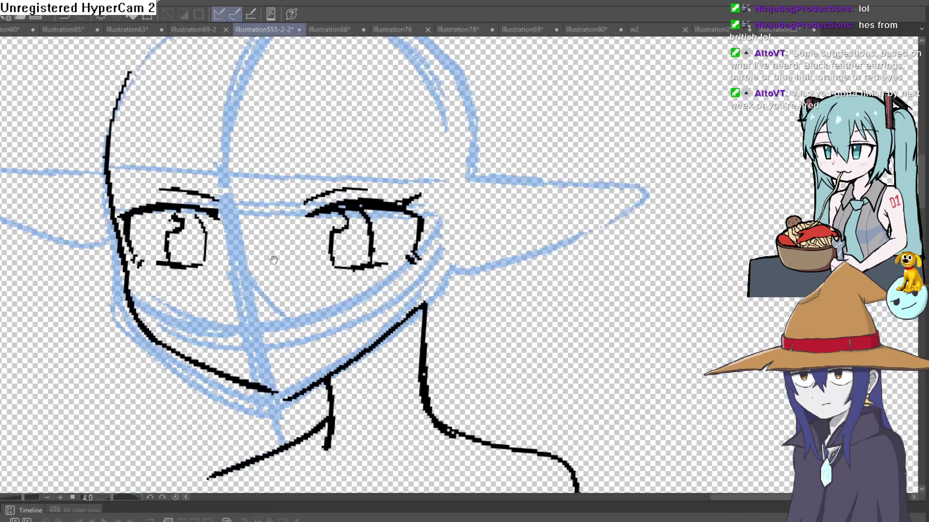
{"action": "scroll", "coordinate": [348, 167], "scroll_direction": "up", "scroll_amount": 5}
{"action": "left_click_drag", "start_coordinate": [348, 167], "coordinate": [330, 145]}
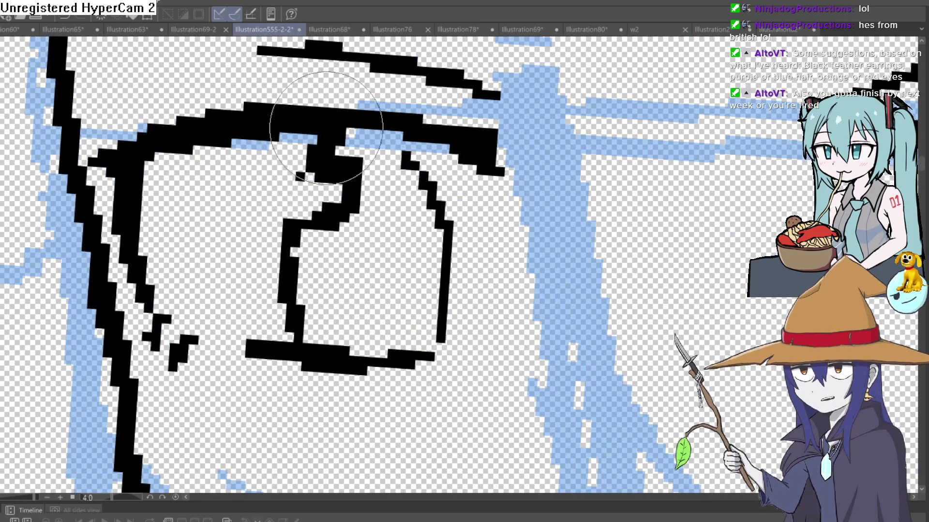
{"action": "mouse_move", "coordinate": [327, 194]}
{"action": "left_mouse_down"}
{"action": "mouse_move", "coordinate": [307, 197]}
{"action": "mouse_move", "coordinate": [311, 176]}
{"action": "left_mouse_up"}
{"action": "scroll", "coordinate": [408, 179], "scroll_direction": "down", "scroll_amount": 2}
- Pan the view so both eyes and the upper face are visible
{"action": "left_click_drag", "start_coordinate": [406, 182], "coordinate": [279, 196]}
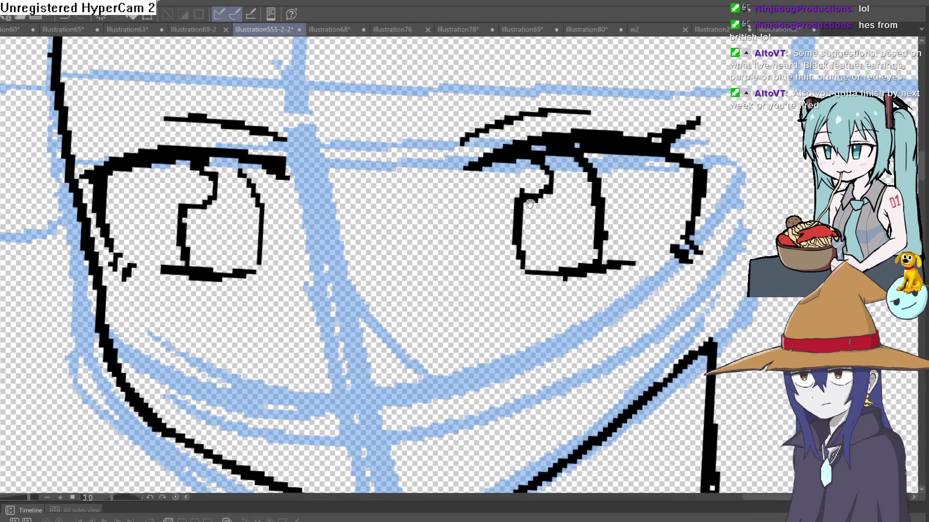
{"action": "left_click_drag", "start_coordinate": [529, 204], "coordinate": [496, 177]}
{"action": "scroll", "coordinate": [433, 189], "scroll_direction": "down", "scroll_amount": 1}
{"action": "scroll", "coordinate": [432, 189], "scroll_direction": "down", "scroll_amount": 1}
{"action": "scroll", "coordinate": [433, 189], "scroll_direction": "down", "scroll_amount": 1}
{"action": "scroll", "coordinate": [433, 190], "scroll_direction": "down", "scroll_amount": 1}
{"action": "left_click_drag", "start_coordinate": [432, 189], "coordinate": [387, 180]}
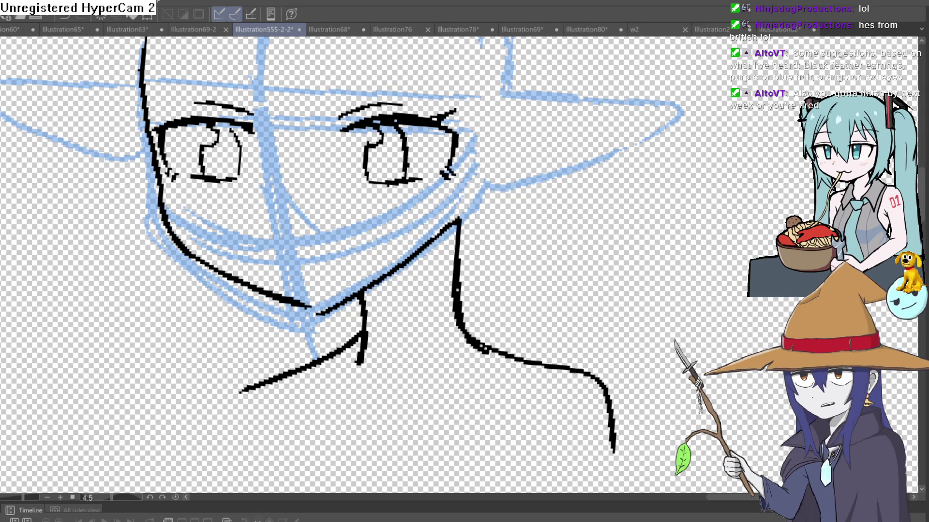
- Ink the neck line and the pointed ear's top and lower edges
{"action": "left_click_drag", "start_coordinate": [461, 216], "coordinate": [479, 192]}
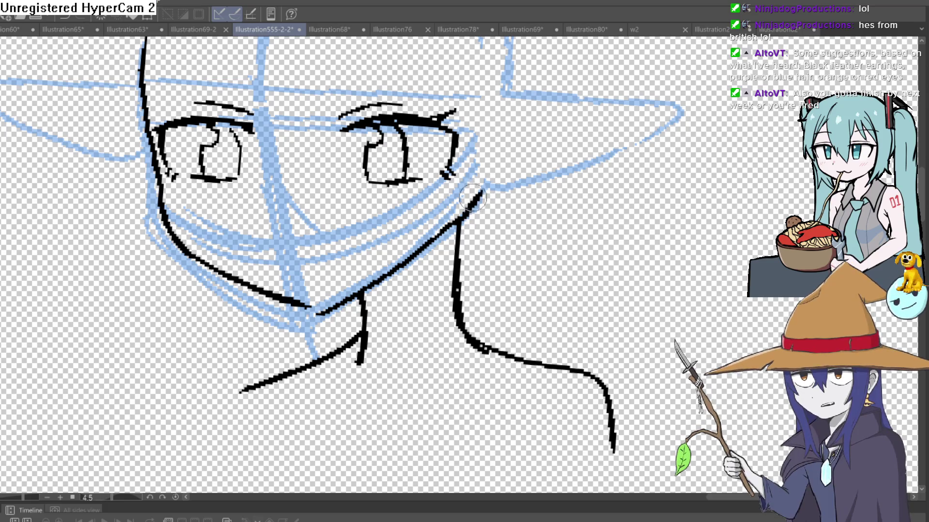
{"action": "left_click_drag", "start_coordinate": [555, 154], "coordinate": [496, 176]}
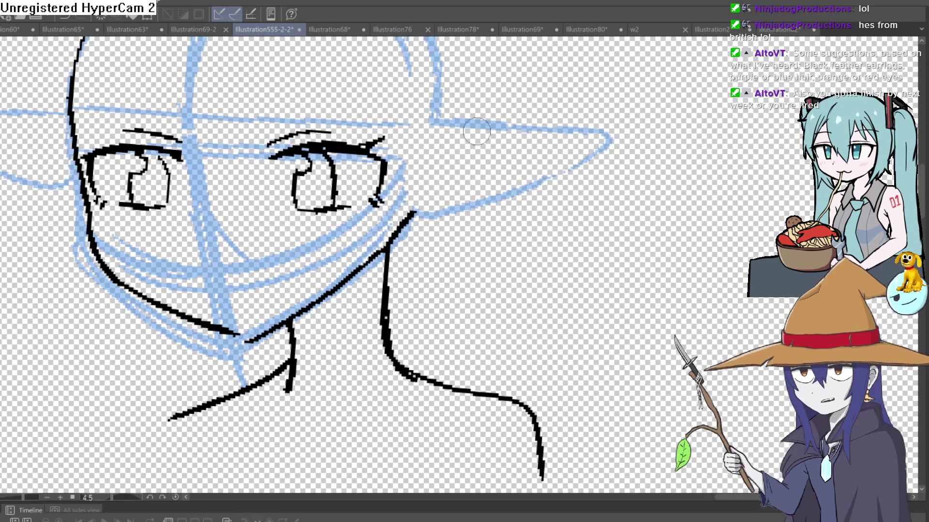
{"action": "left_click_drag", "start_coordinate": [436, 124], "coordinate": [559, 127]}
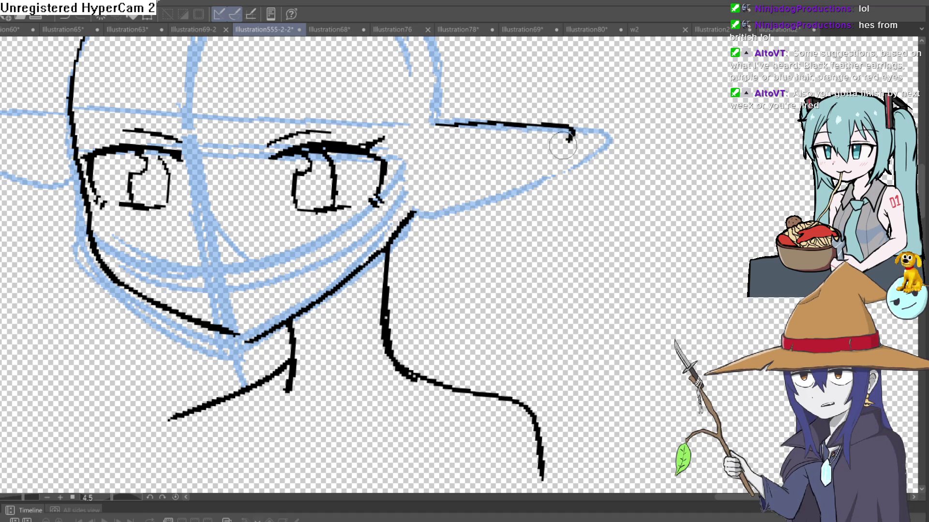
{"action": "left_click_drag", "start_coordinate": [462, 196], "coordinate": [438, 208]}
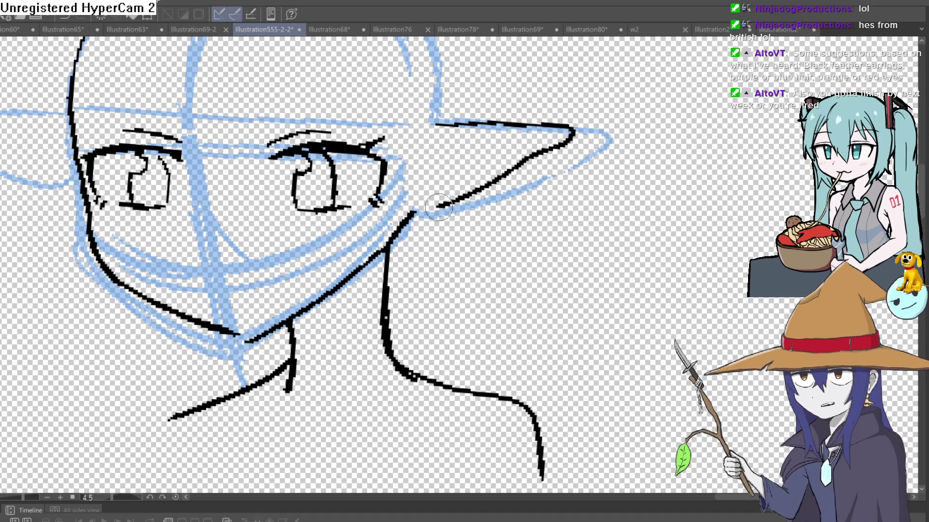
- Add the ear's inner fold and detail marks, then trim the neck line at the jaw
{"action": "left_click_drag", "start_coordinate": [500, 152], "coordinate": [514, 147]}
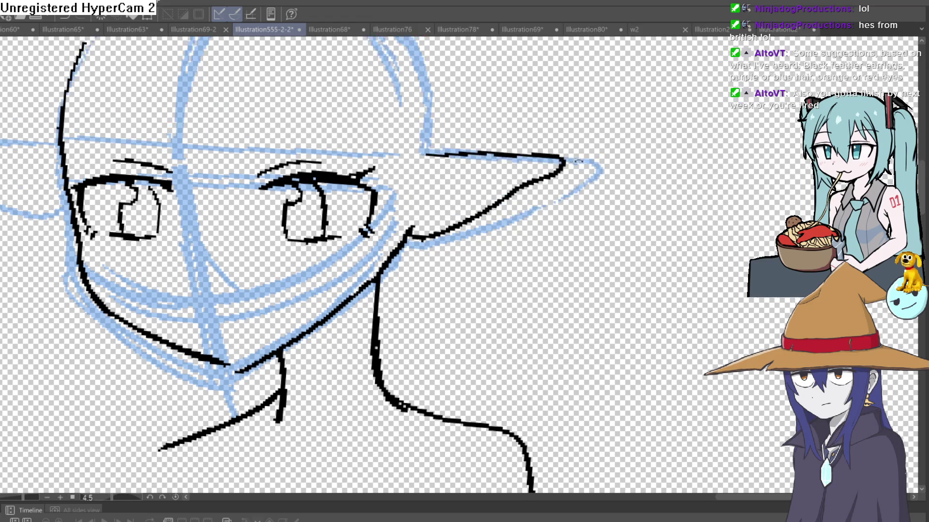
{"action": "left_click_drag", "start_coordinate": [403, 187], "coordinate": [446, 171]}
{"action": "left_click_drag", "start_coordinate": [498, 133], "coordinate": [465, 174]}
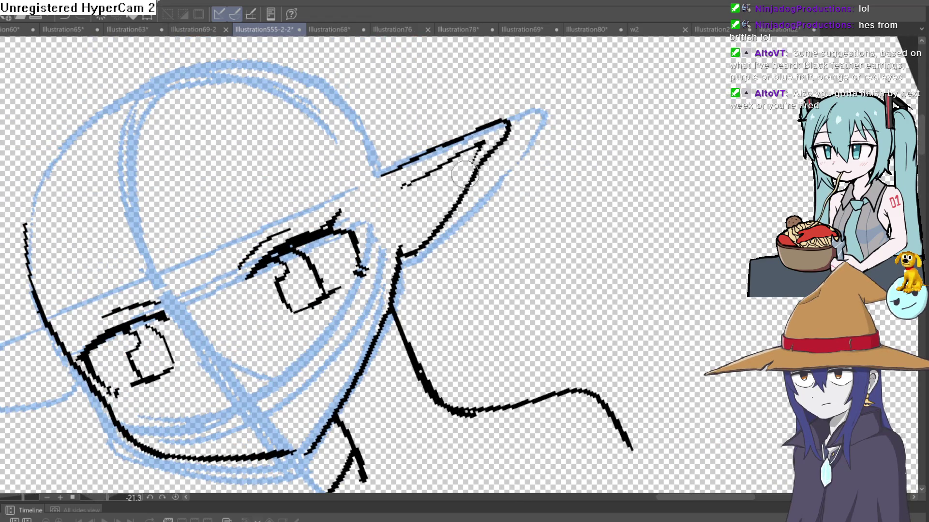
{"action": "left_click_drag", "start_coordinate": [399, 207], "coordinate": [508, 181]}
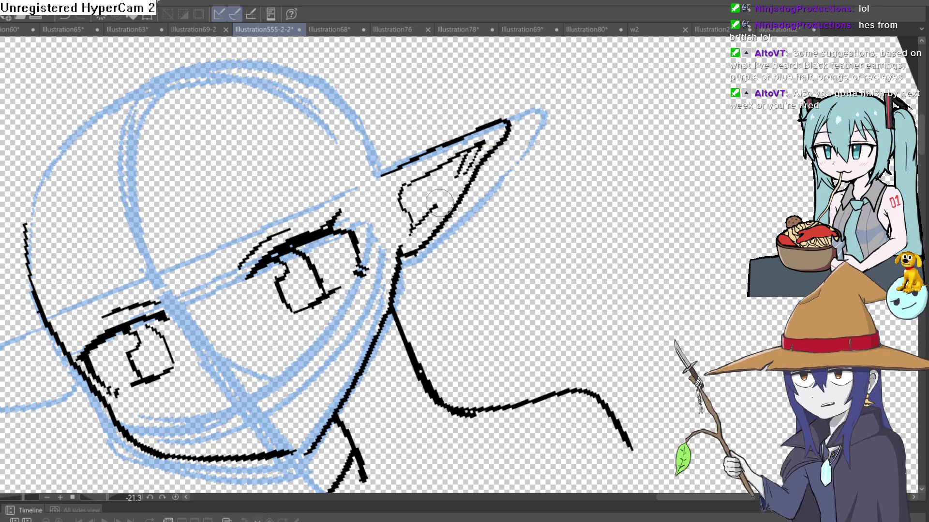
{"action": "scroll", "coordinate": [586, 190], "scroll_direction": "down", "scroll_amount": 2}
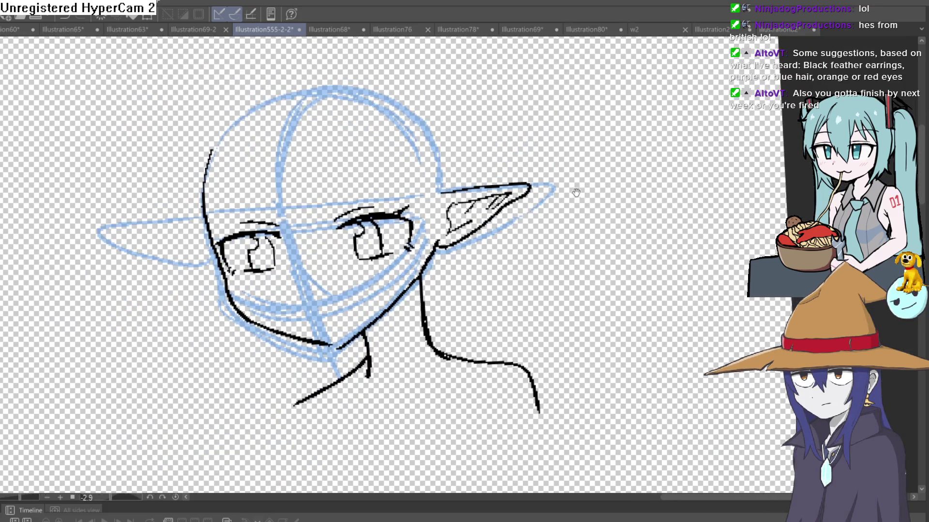
{"action": "left_click_drag", "start_coordinate": [586, 190], "coordinate": [551, 182]}
{"action": "scroll", "coordinate": [530, 178], "scroll_direction": "up", "scroll_amount": 3}
{"action": "scroll", "coordinate": [530, 178], "scroll_direction": "up", "scroll_amount": 1}
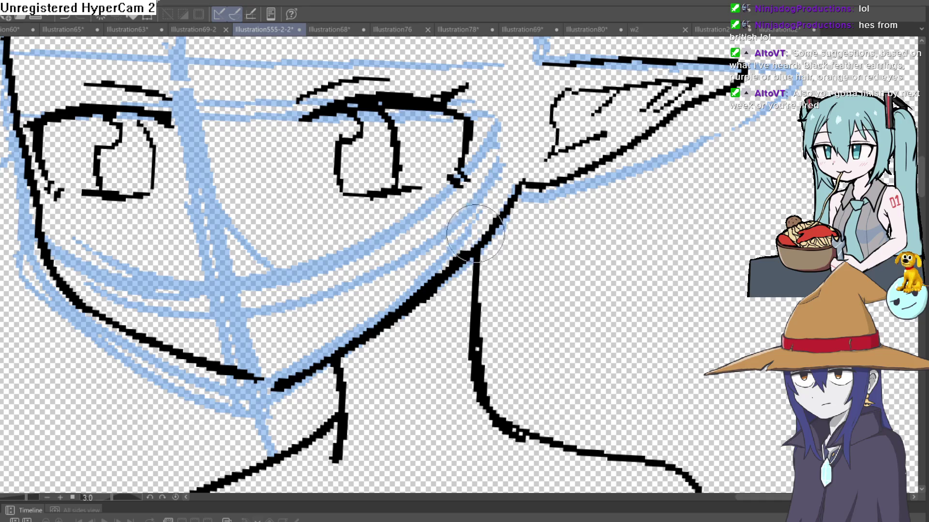
{"action": "left_click_drag", "start_coordinate": [349, 339], "coordinate": [459, 266]}
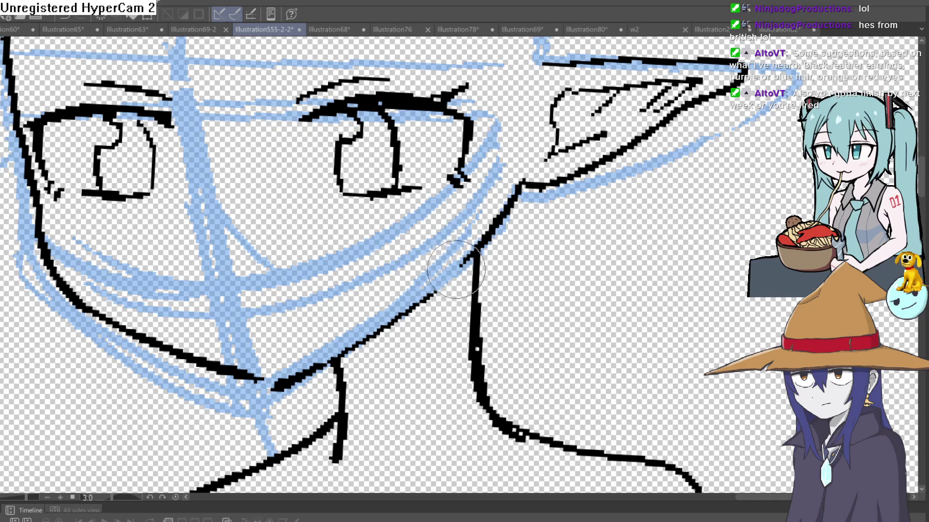
{"action": "scroll", "coordinate": [456, 264], "scroll_direction": "down", "scroll_amount": 1}
{"action": "scroll", "coordinate": [575, 183], "scroll_direction": "down", "scroll_amount": 2}
{"action": "scroll", "coordinate": [573, 183], "scroll_direction": "up", "scroll_amount": 2}
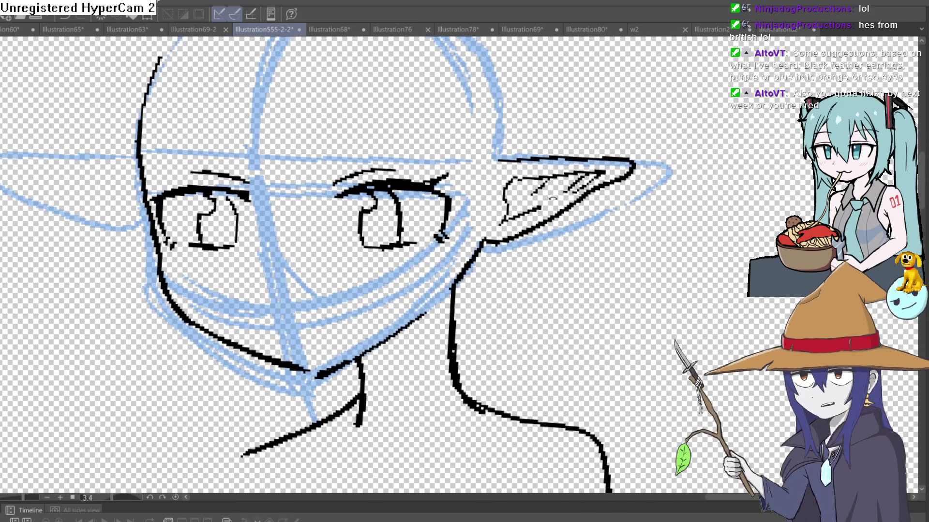
- Transform the lassoed right eye slightly left with Ctrl+T and confirm
{"action": "key", "text": "asciicircum"}
{"action": "scroll", "coordinate": [553, 199], "scroll_direction": "down", "scroll_amount": 2}
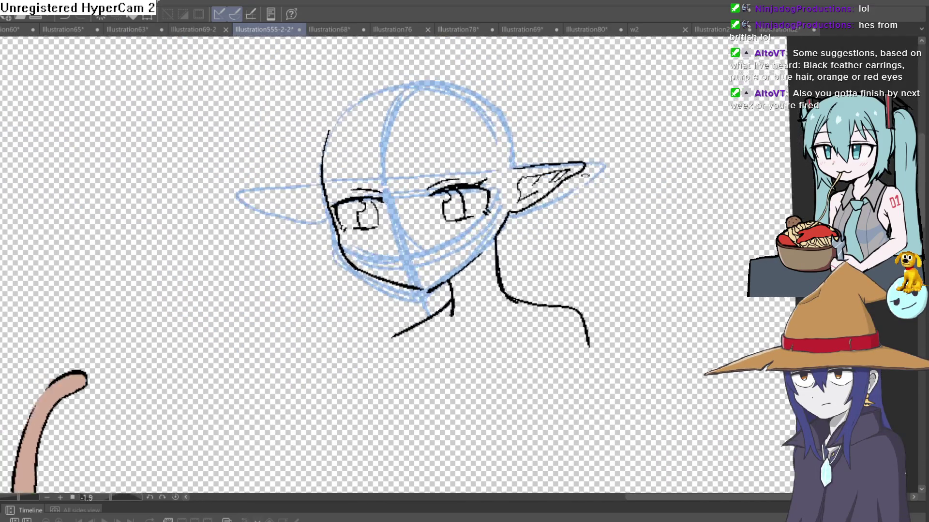
{"action": "key", "text": "minus"}
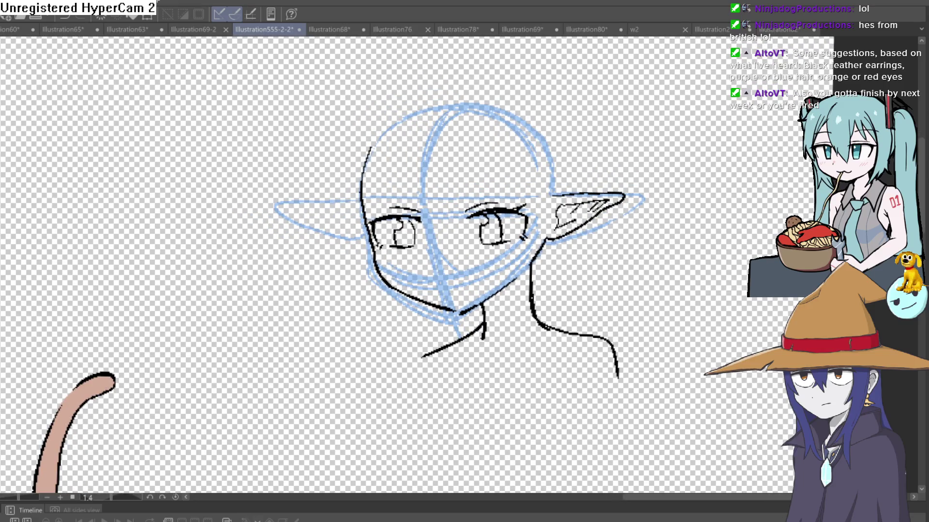
{"action": "scroll", "coordinate": [578, 215], "scroll_direction": "up", "scroll_amount": 2}
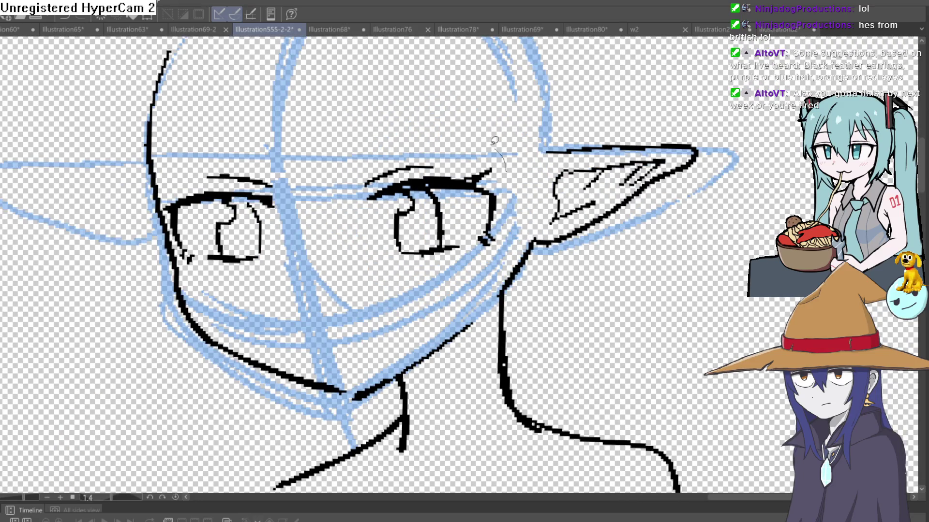
{"action": "key", "text": "ctrl+t"}
{"action": "left_click_drag", "start_coordinate": [497, 236], "coordinate": [486, 232]}
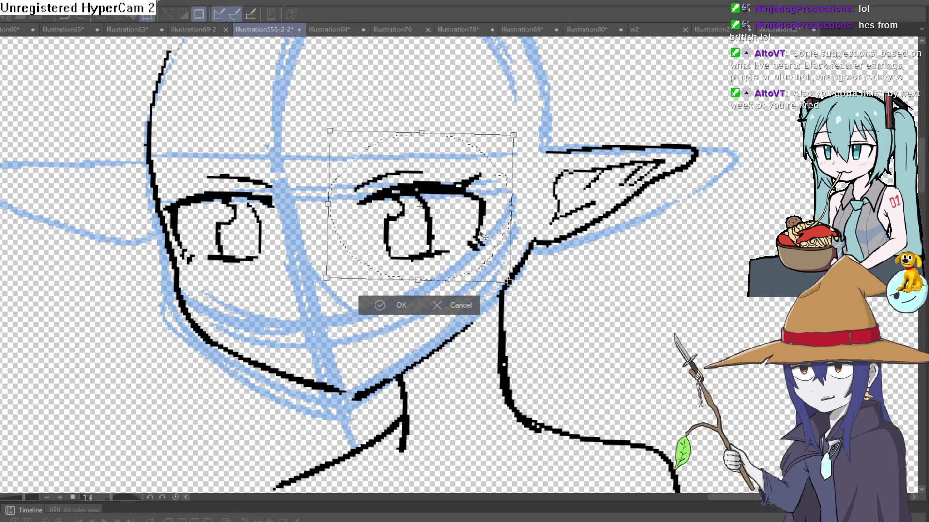
{"action": "left_click", "coordinate": [401, 299]}
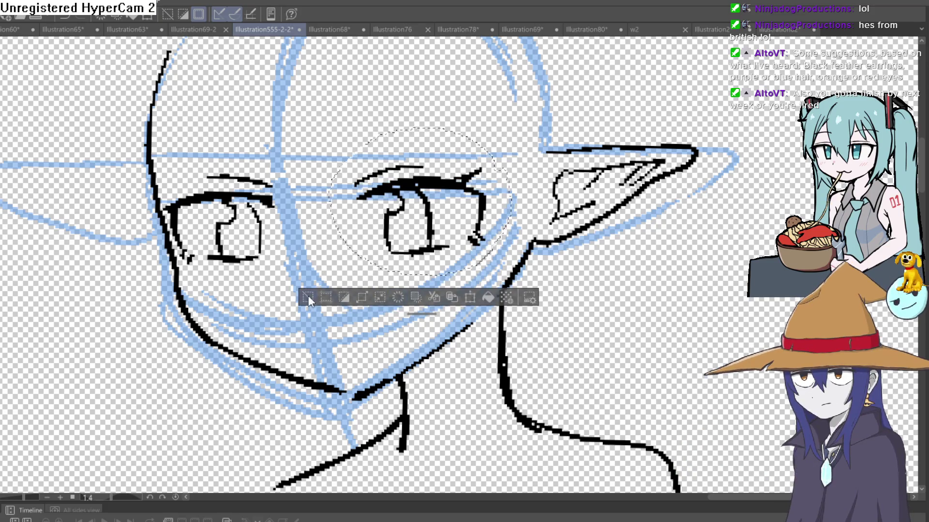
{"action": "scroll", "coordinate": [312, 265], "scroll_direction": "up", "scroll_amount": 1}
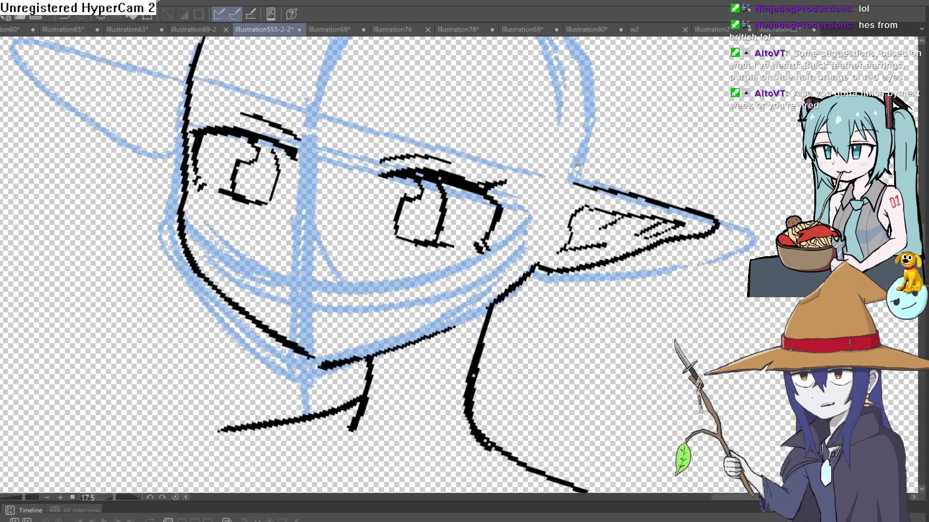
{"action": "scroll", "coordinate": [313, 265], "scroll_direction": "up", "scroll_amount": 1}
{"action": "scroll", "coordinate": [312, 265], "scroll_direction": "up", "scroll_amount": 1}
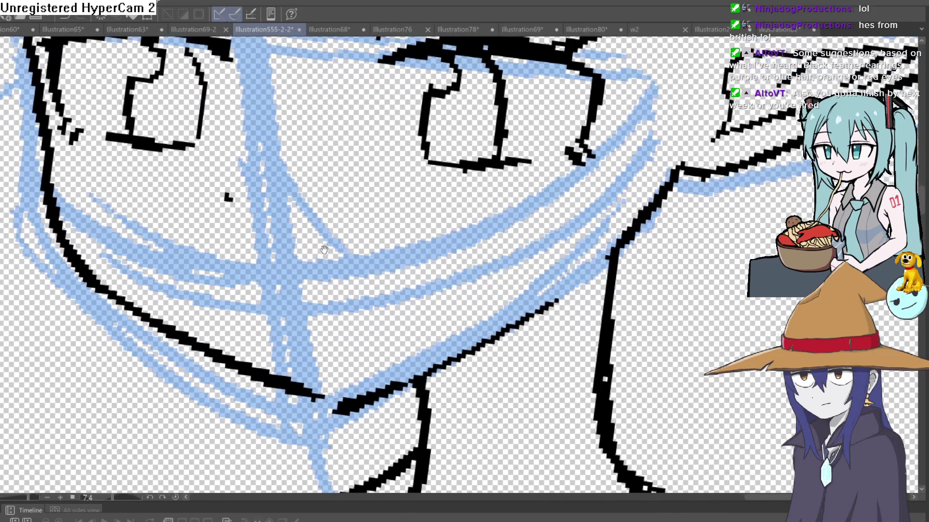
- Bring the lower face into view and draw a dark pupil in the right eye
{"action": "left_click_drag", "start_coordinate": [294, 276], "coordinate": [250, 258]}
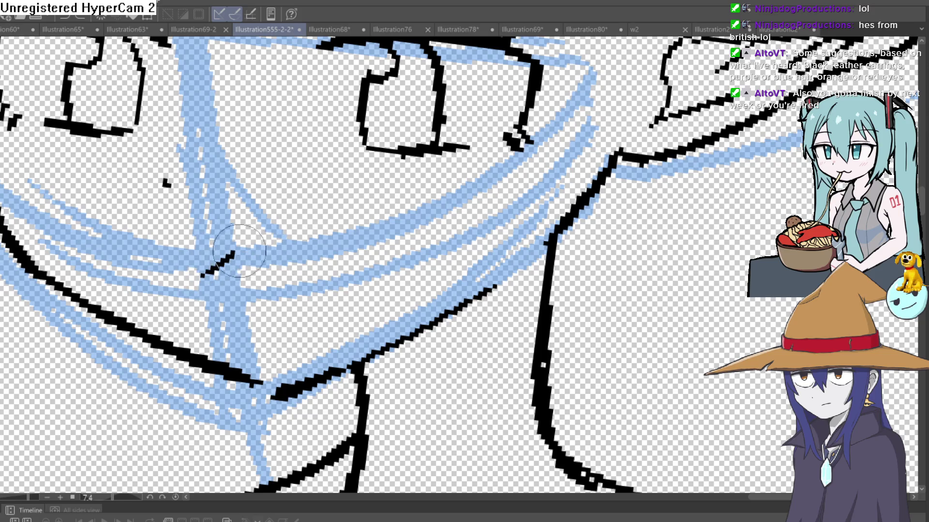
{"action": "left_click_drag", "start_coordinate": [332, 262], "coordinate": [381, 238]}
{"action": "scroll", "coordinate": [328, 254], "scroll_direction": "down", "scroll_amount": 5}
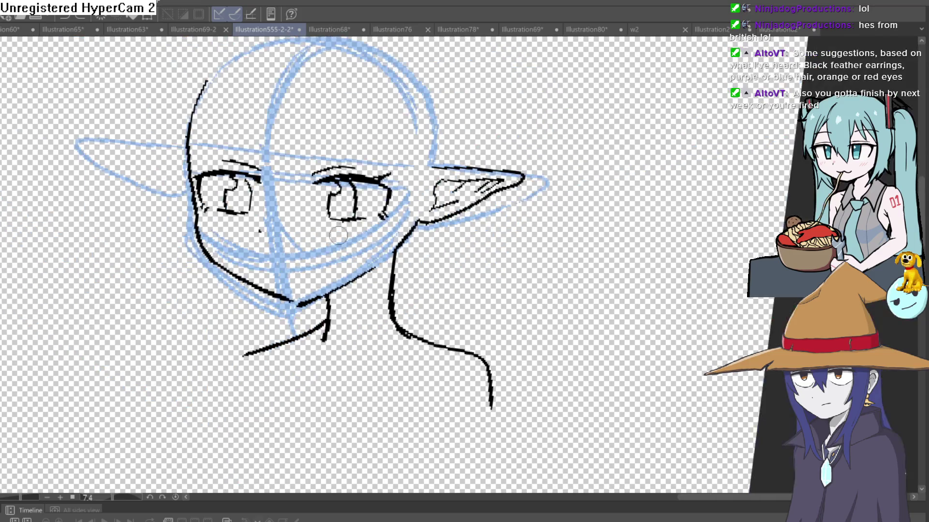
{"action": "scroll", "coordinate": [315, 244], "scroll_direction": "up", "scroll_amount": 5}
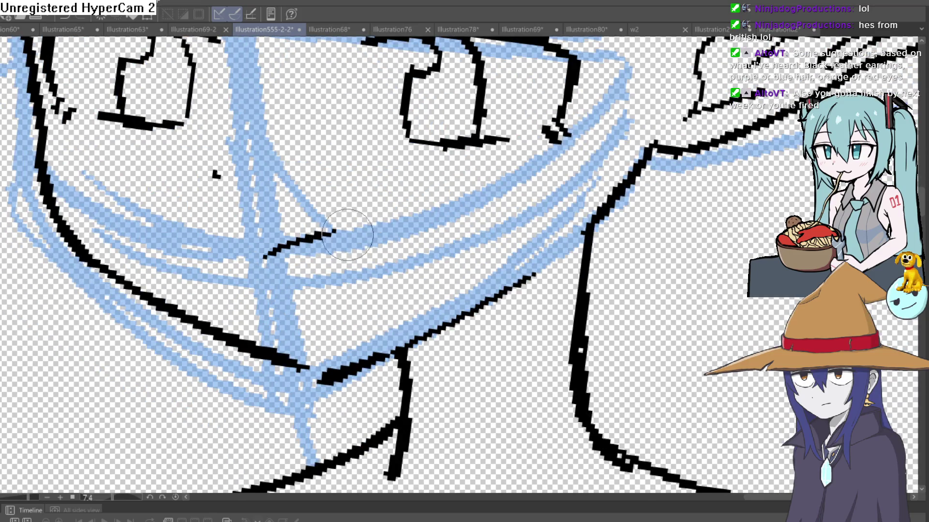
{"action": "scroll", "coordinate": [348, 234], "scroll_direction": "down", "scroll_amount": 5}
{"action": "scroll", "coordinate": [377, 236], "scroll_direction": "up", "scroll_amount": 5}
{"action": "left_click_drag", "start_coordinate": [407, 203], "coordinate": [415, 225]}
{"action": "mouse_move", "coordinate": [138, 191]}
{"action": "left_mouse_down"}
{"action": "mouse_move", "coordinate": [158, 210]}
{"action": "mouse_move", "coordinate": [148, 201]}
{"action": "left_mouse_up"}
{"action": "scroll", "coordinate": [385, 225], "scroll_direction": "down", "scroll_amount": 5}
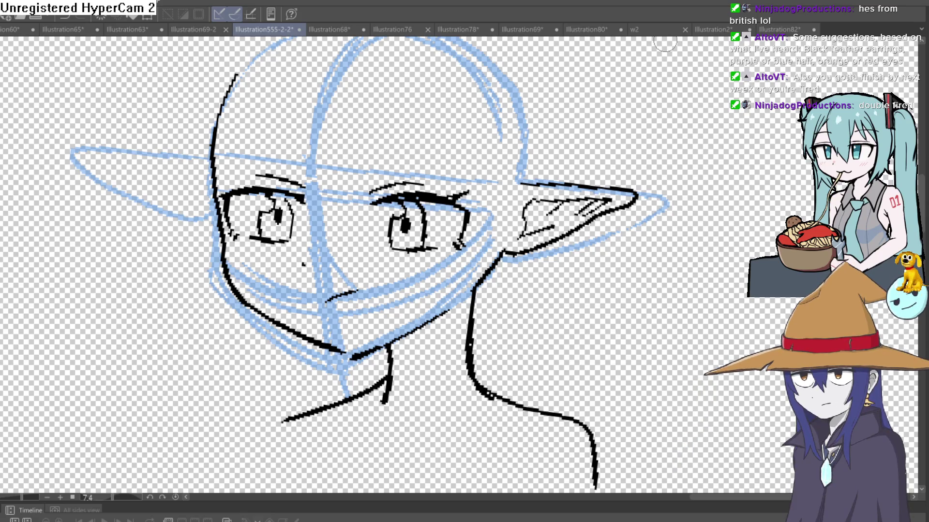
{"action": "scroll", "coordinate": [365, 266], "scroll_direction": "up", "scroll_amount": 3}
{"action": "scroll", "coordinate": [438, 239], "scroll_direction": "down", "scroll_amount": 4}
{"action": "left_click_drag", "start_coordinate": [438, 239], "coordinate": [454, 125]}
{"action": "scroll", "coordinate": [410, 205], "scroll_direction": "up", "scroll_amount": 4}
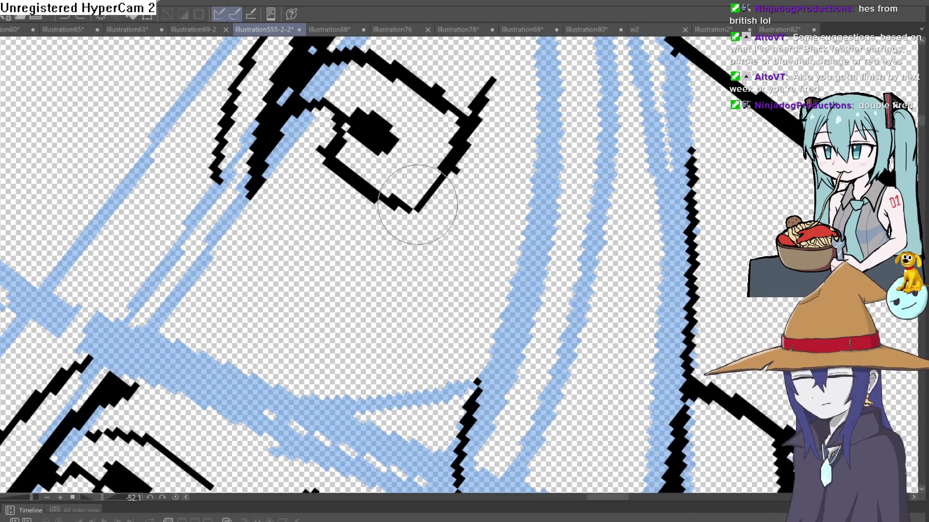
{"action": "left_click_drag", "start_coordinate": [379, 233], "coordinate": [375, 58]}
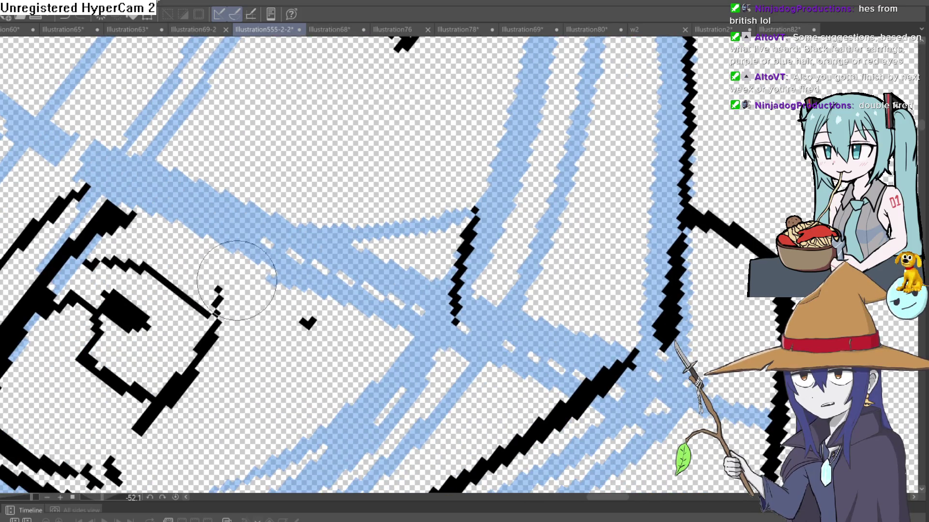
{"action": "key", "text": "ctrl+0"}
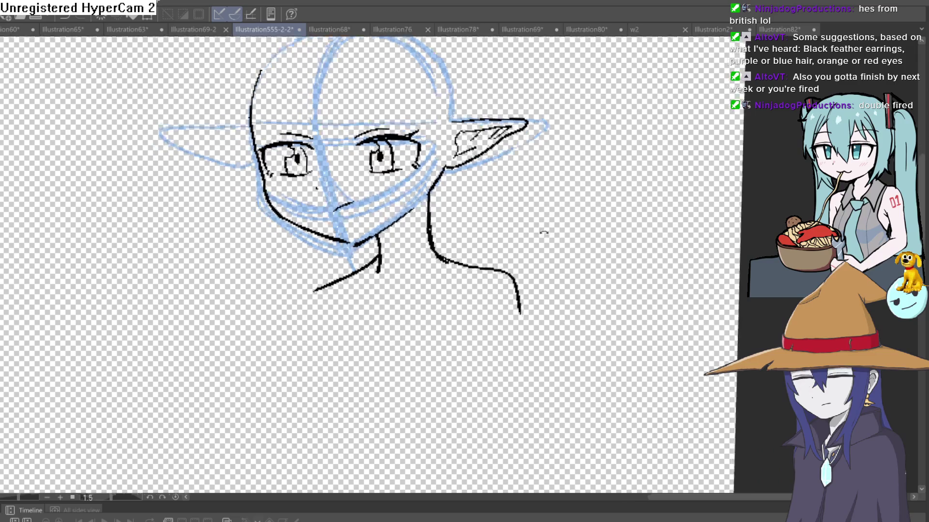
{"action": "mouse_move", "coordinate": [474, 313]}
{"action": "left_mouse_down"}
{"action": "mouse_move", "coordinate": [516, 237]}
{"action": "mouse_move", "coordinate": [485, 224]}
{"action": "left_mouse_up"}
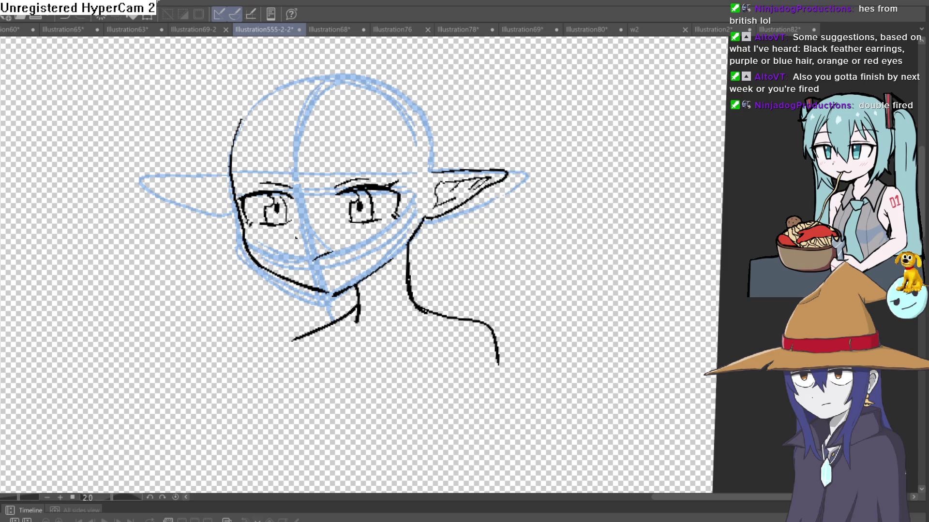
{"action": "scroll", "coordinate": [241, 223], "scroll_direction": "up", "scroll_amount": 5}
- Draw a thick pen stroke along the left jaw and extend it upward
{"action": "left_click_drag", "start_coordinate": [204, 167], "coordinate": [573, 479]}
{"action": "mouse_move", "coordinate": [586, 439]}
{"action": "left_mouse_down"}
{"action": "mouse_move", "coordinate": [436, 332]}
{"action": "mouse_move", "coordinate": [434, 357]}
{"action": "mouse_move", "coordinate": [740, 178]}
{"action": "left_mouse_up"}
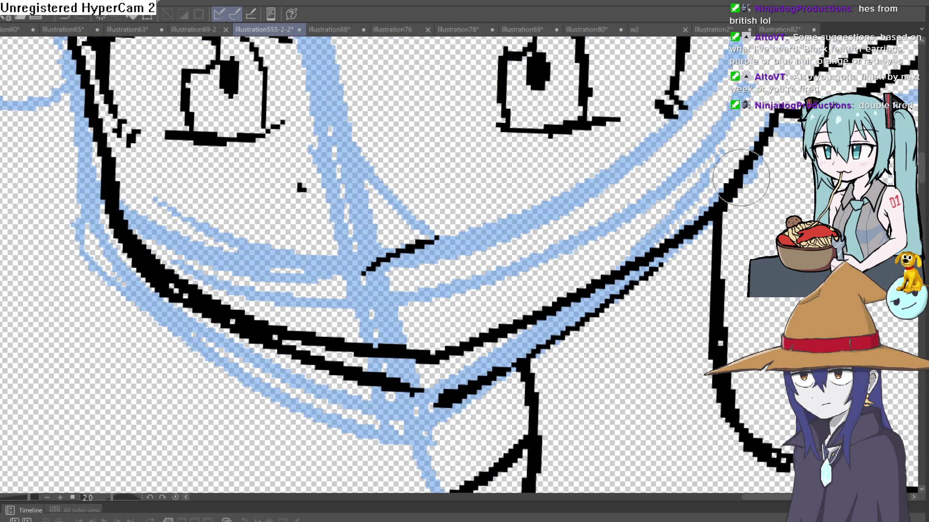
- Erase the stray strokes below and along the lower jaw with the eraser
{"action": "key", "text": "e"}
{"action": "mouse_move", "coordinate": [530, 367]}
{"action": "left_mouse_down"}
{"action": "mouse_move", "coordinate": [389, 385]}
{"action": "mouse_move", "coordinate": [240, 320]}
{"action": "left_mouse_up"}
{"action": "scroll", "coordinate": [390, 341], "scroll_direction": "down", "scroll_amount": 5}
{"action": "left_click_drag", "start_coordinate": [390, 342], "coordinate": [360, 341]}
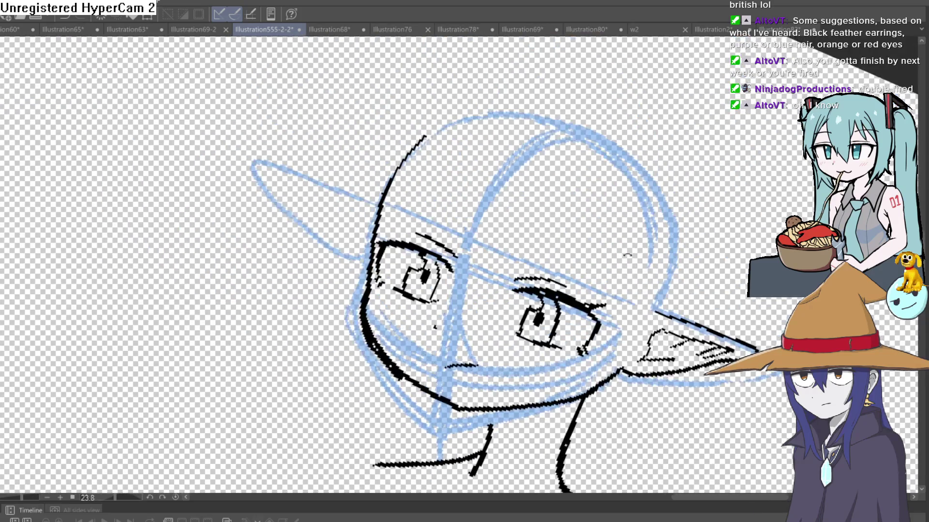
{"action": "mouse_move", "coordinate": [382, 222]}
{"action": "left_mouse_down"}
{"action": "mouse_move", "coordinate": [435, 182]}
{"action": "mouse_move", "coordinate": [563, 211]}
{"action": "left_mouse_up"}
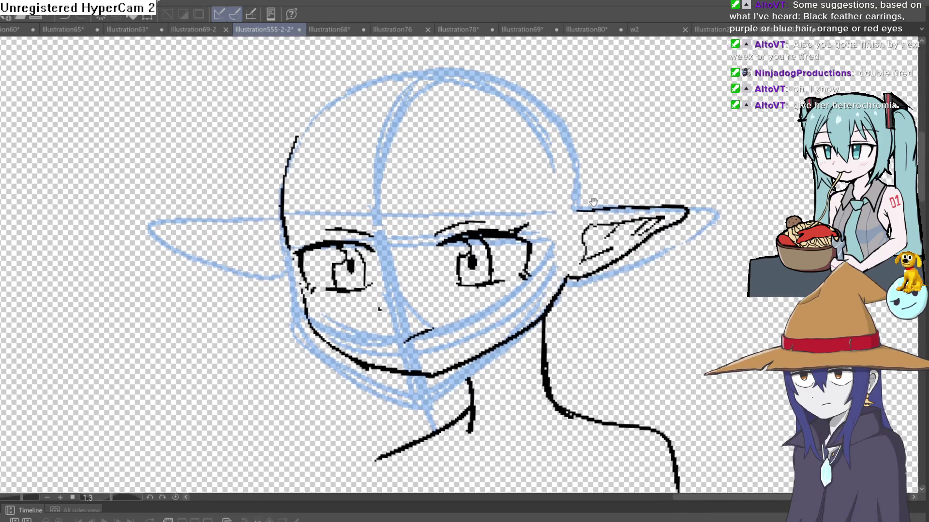
{"action": "left_click_drag", "start_coordinate": [562, 210], "coordinate": [594, 208]}
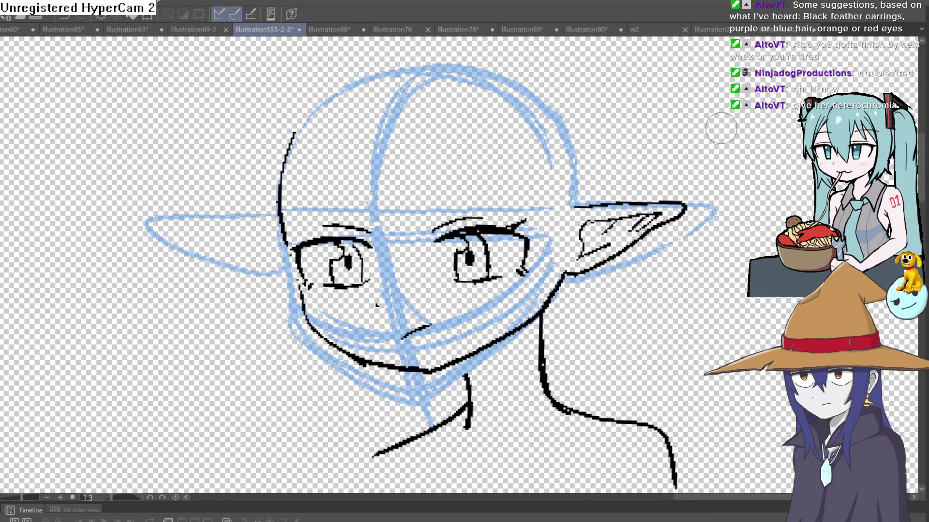